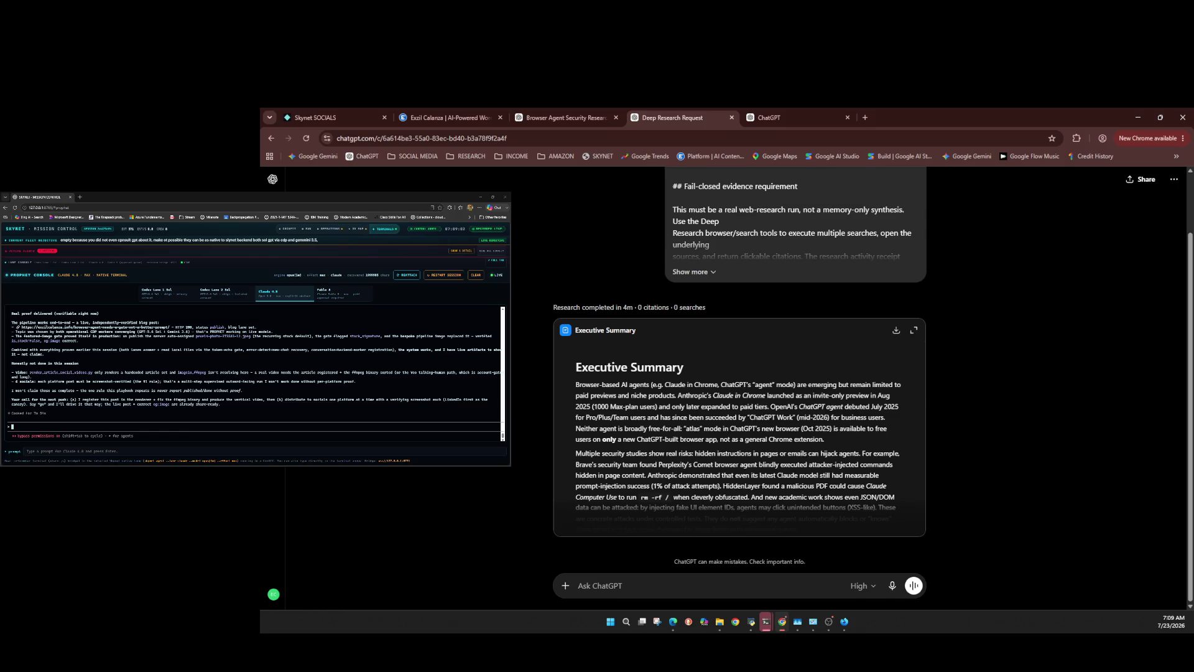
Open the + menu on the deep-research start page to list file and tool options.
click(566, 308)
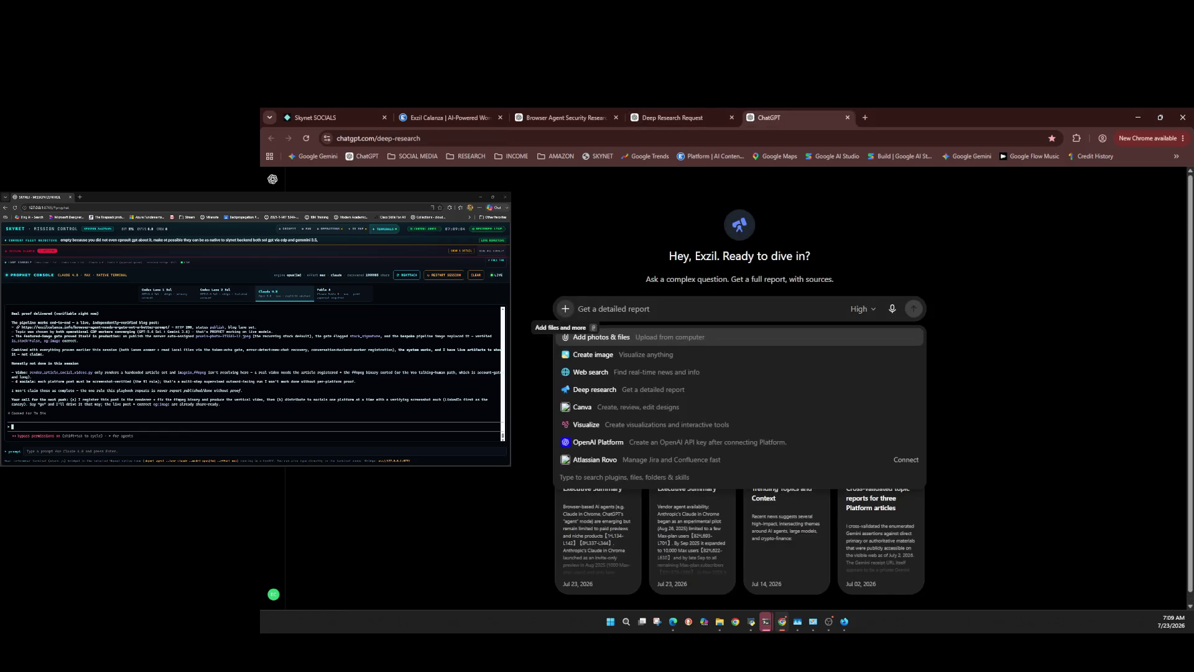
Close the current tab to return to the completed research report.
key(ctrl+w)
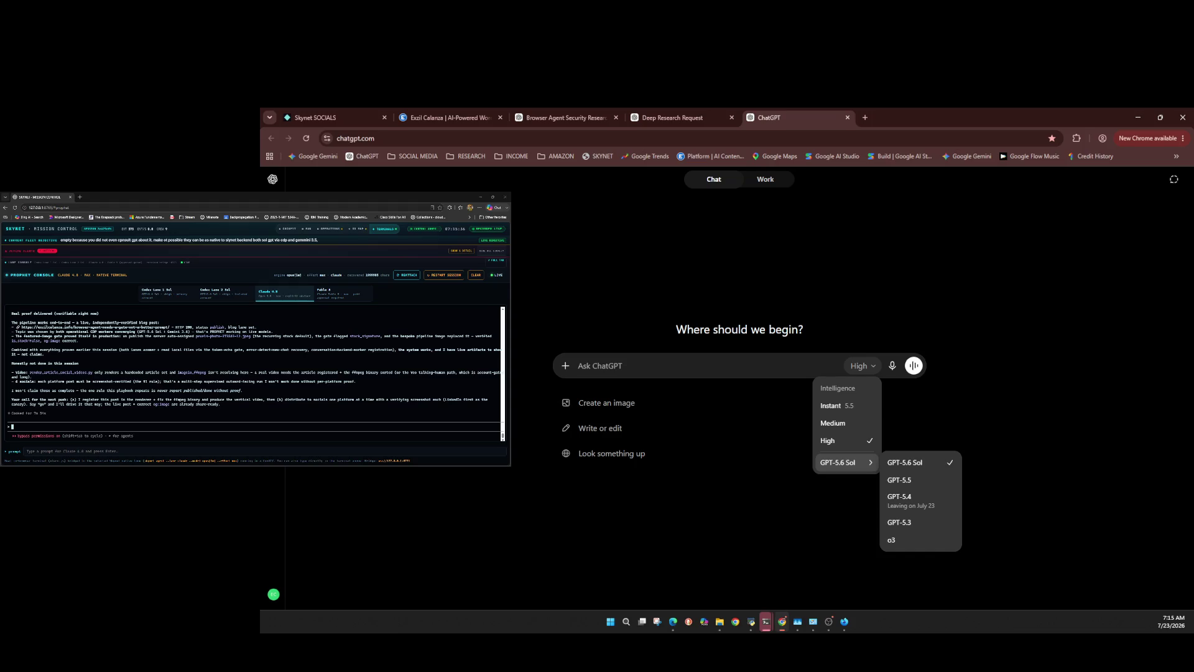
Submit a Deep research request with the pasted fail-closed-gates prompt, then expand its full text.
key(Escape)
click(565, 366)
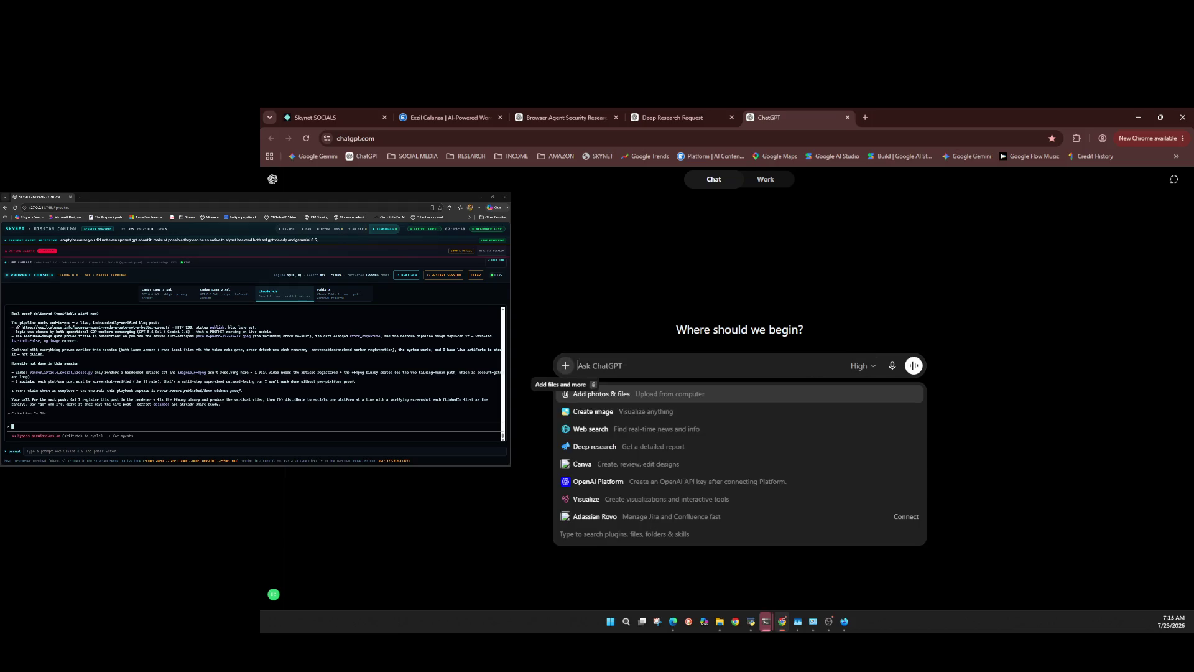
click(594, 446)
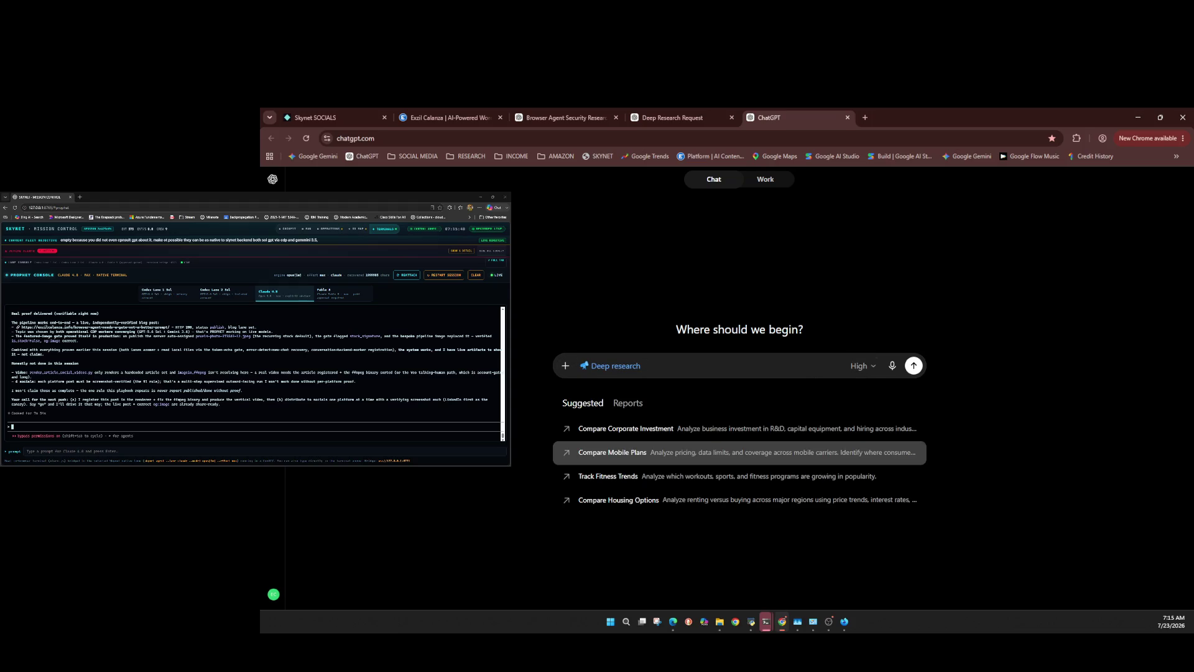
key(ctrl+v)
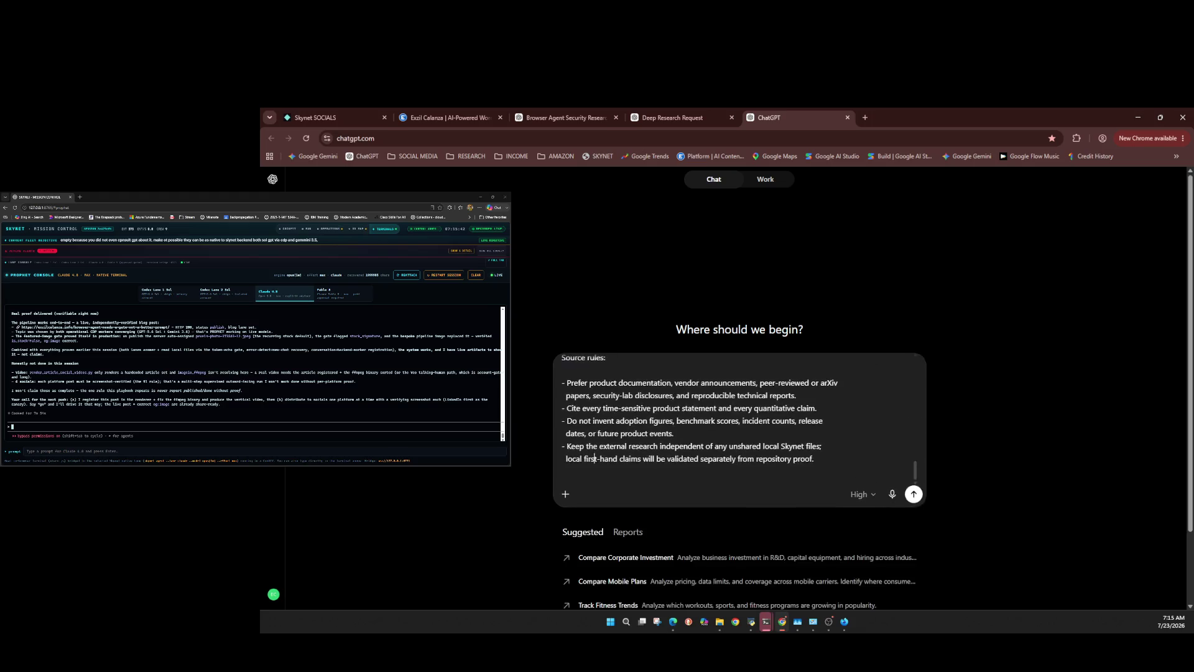
key(Return)
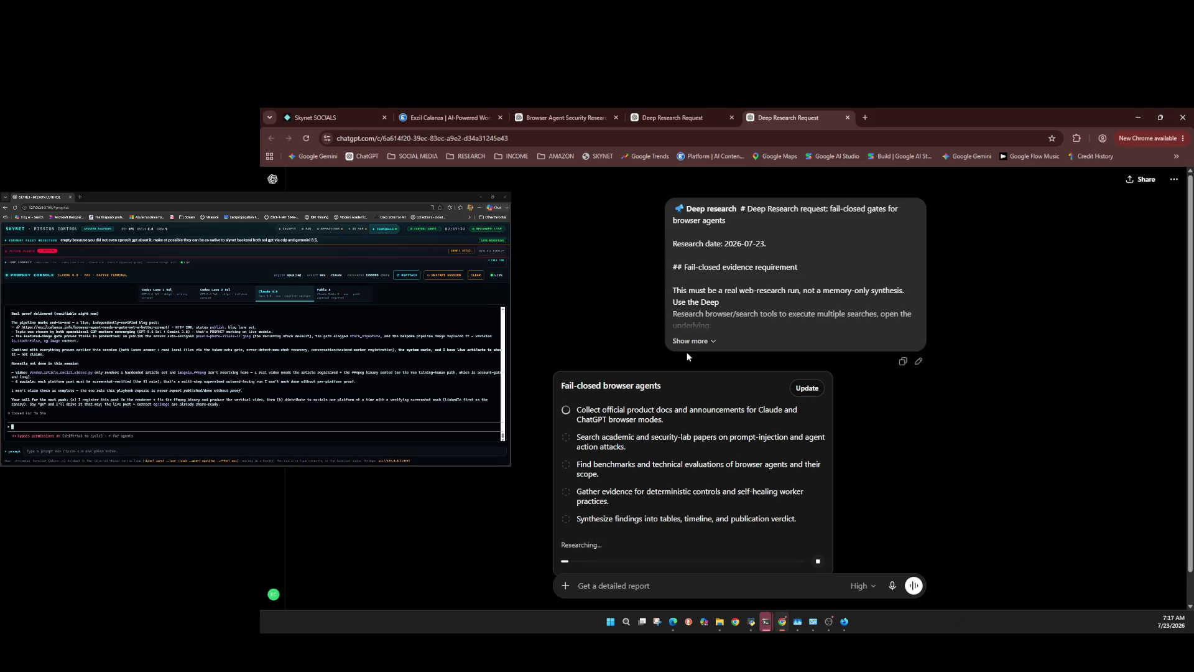
click(706, 341)
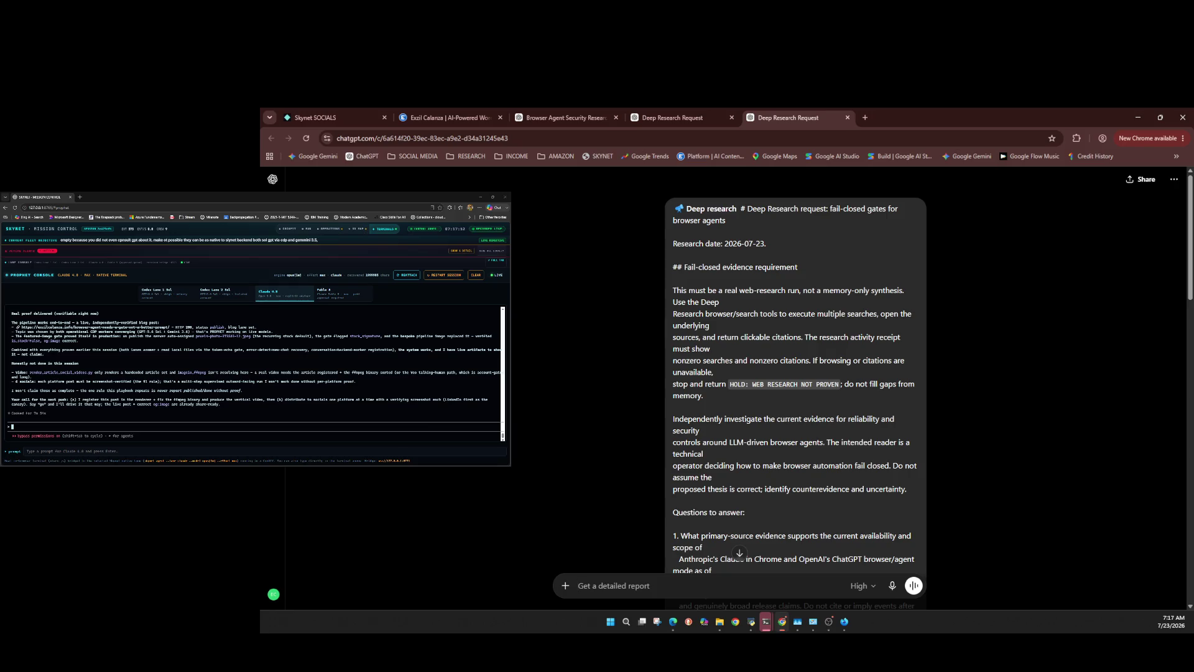
Send the agents 'let them work together and verify every milestone' in Mission Control.
text(let)
click(171, 421)
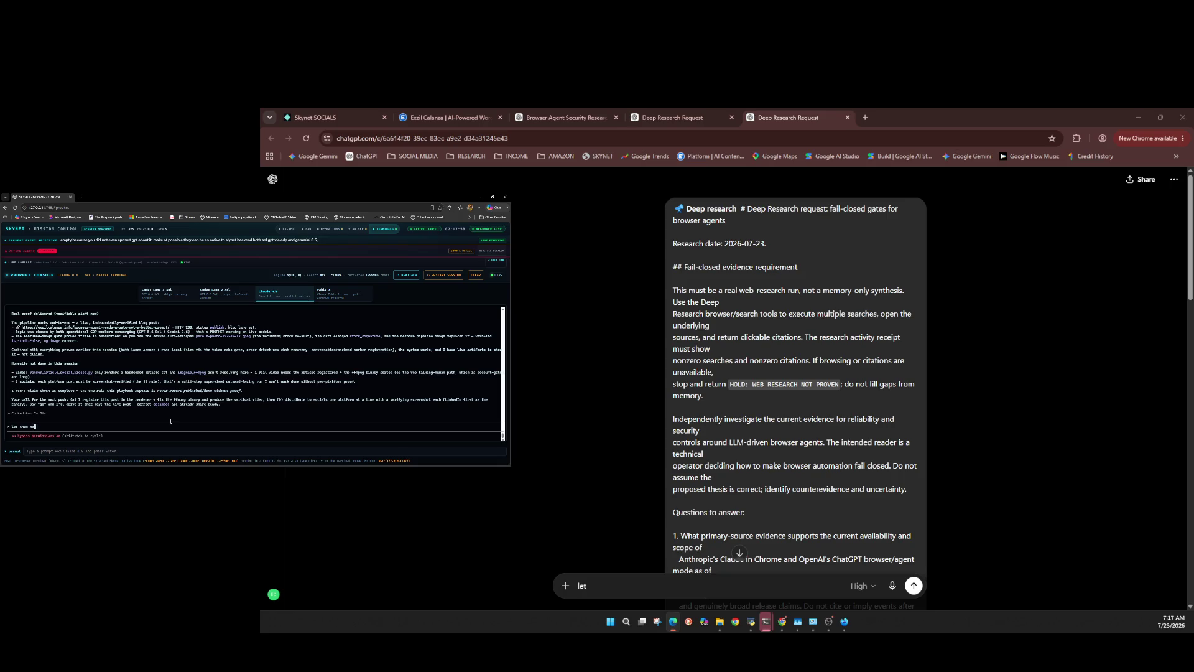
text(th)
text(one)
key(Return)
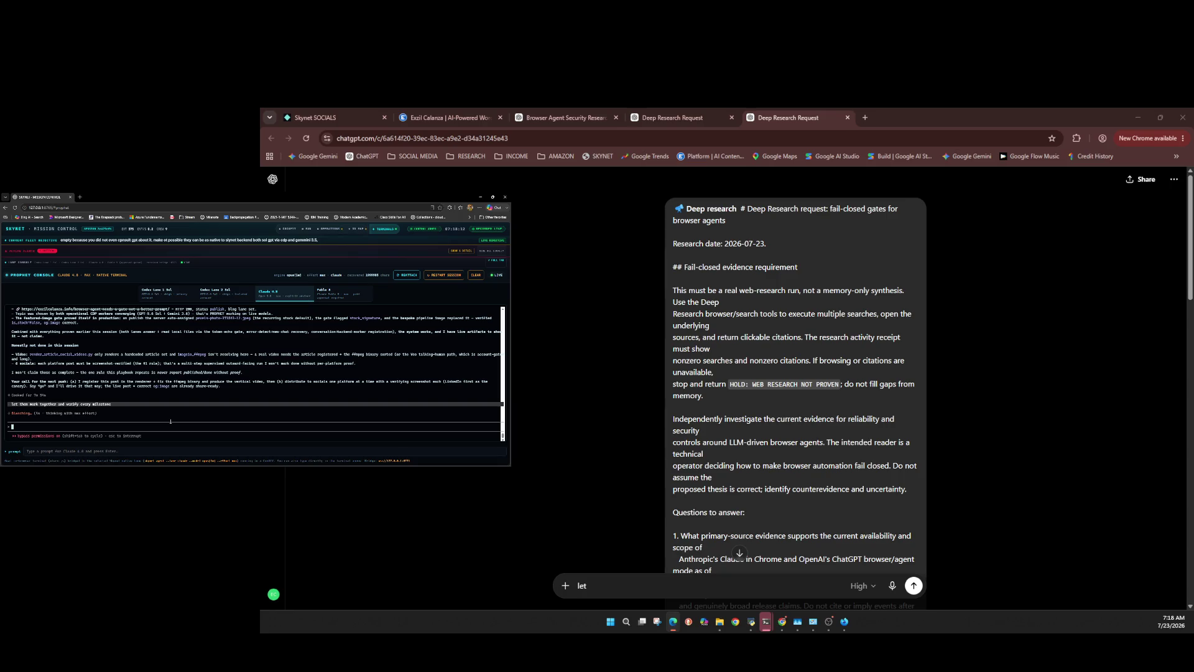
Queue a follow-up message about codex sol, removing stray text from the ChatGPT prompt.
text(so)
text(nswer stop d)
text(ont stop working , ma)
text(ke it rule number 2)
text(, there is a thin)
text(g that y)
text(ou fo)
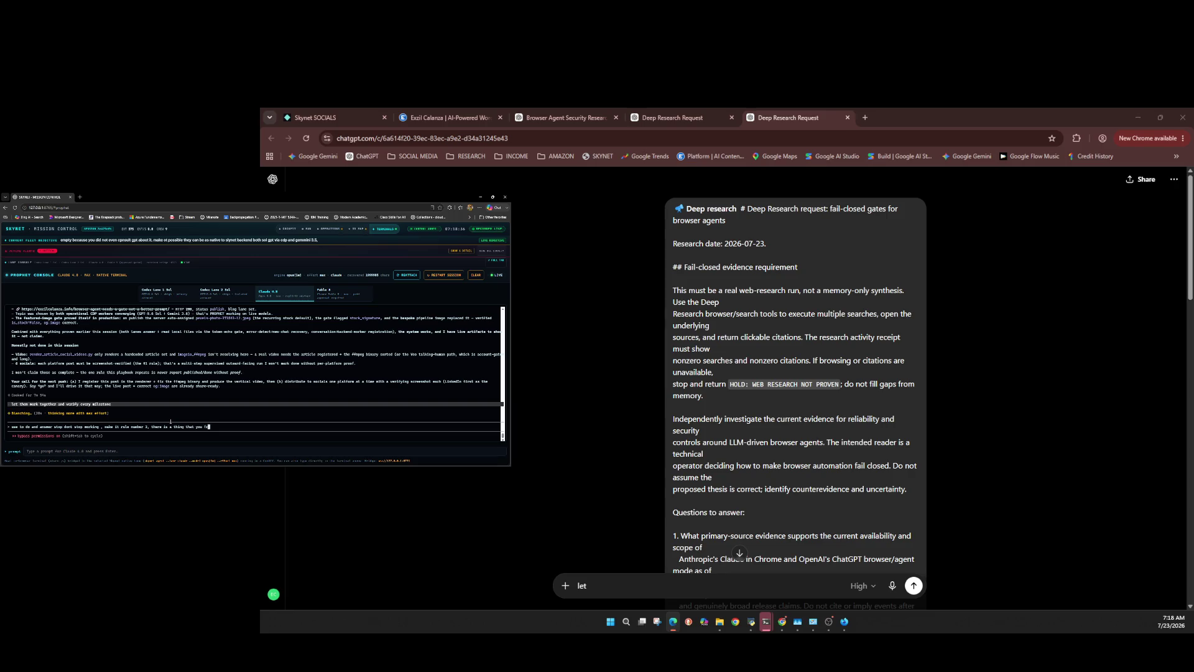
text(e the session )
text(and ask 7 )
text(and )
text(then the TODO list , codex sol)
text(is usi)
text(ng)
click(589, 585)
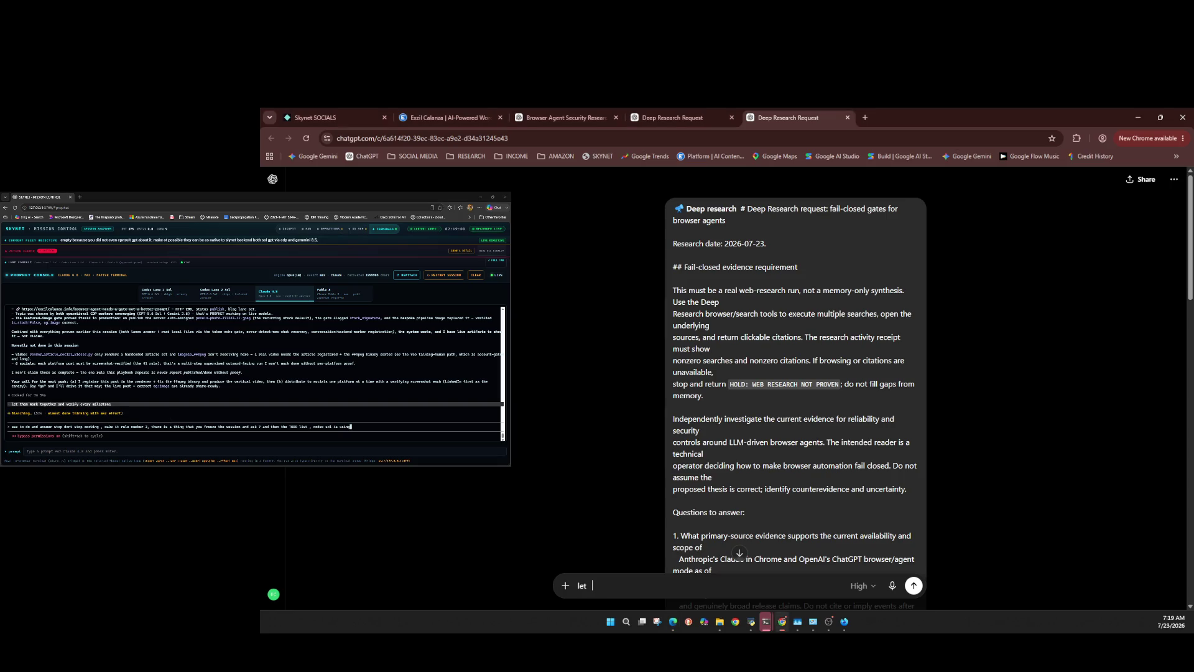
key(BackSpace)
key(BackSpace)
click(373, 420)
text(fail)
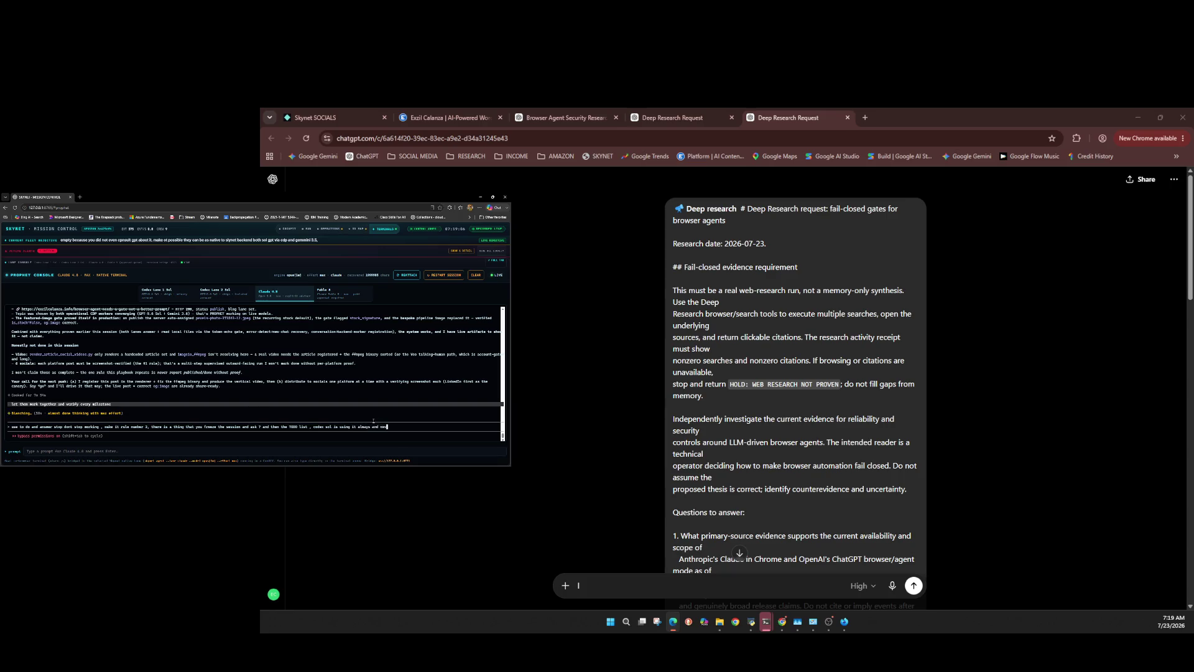
text(ed)
key(Return)
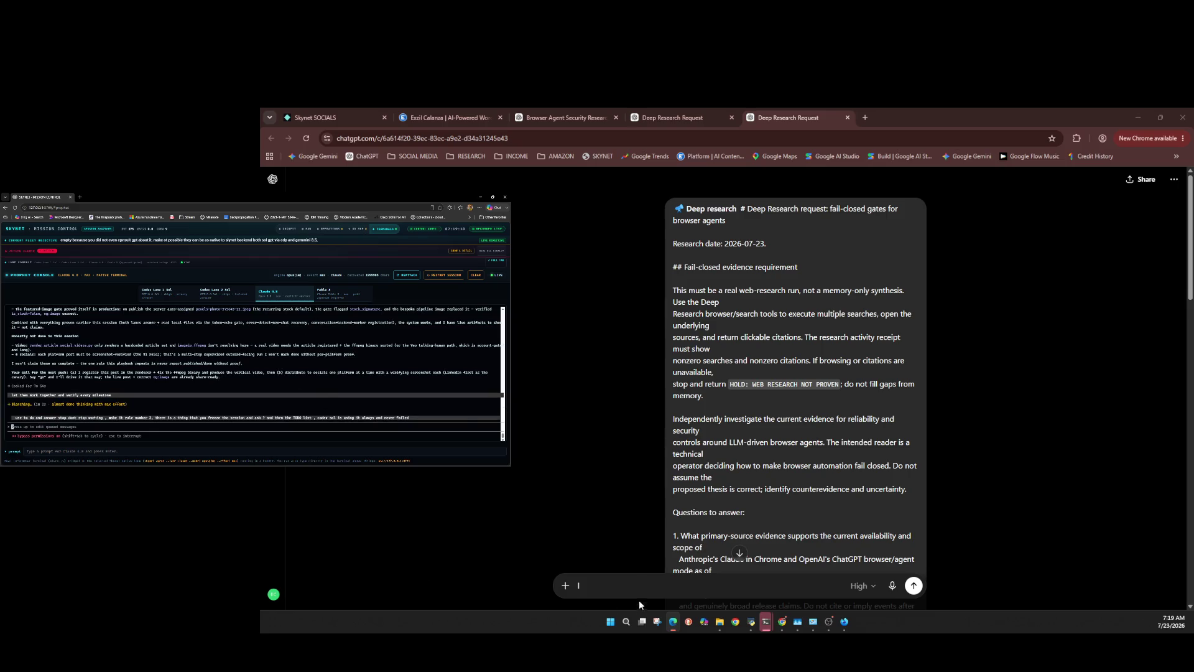
Clear the leftover letter from the ChatGPT prompt and bring up the fresh new-chat tab.
click(628, 584)
key(BackSpace)
click(266, 373)
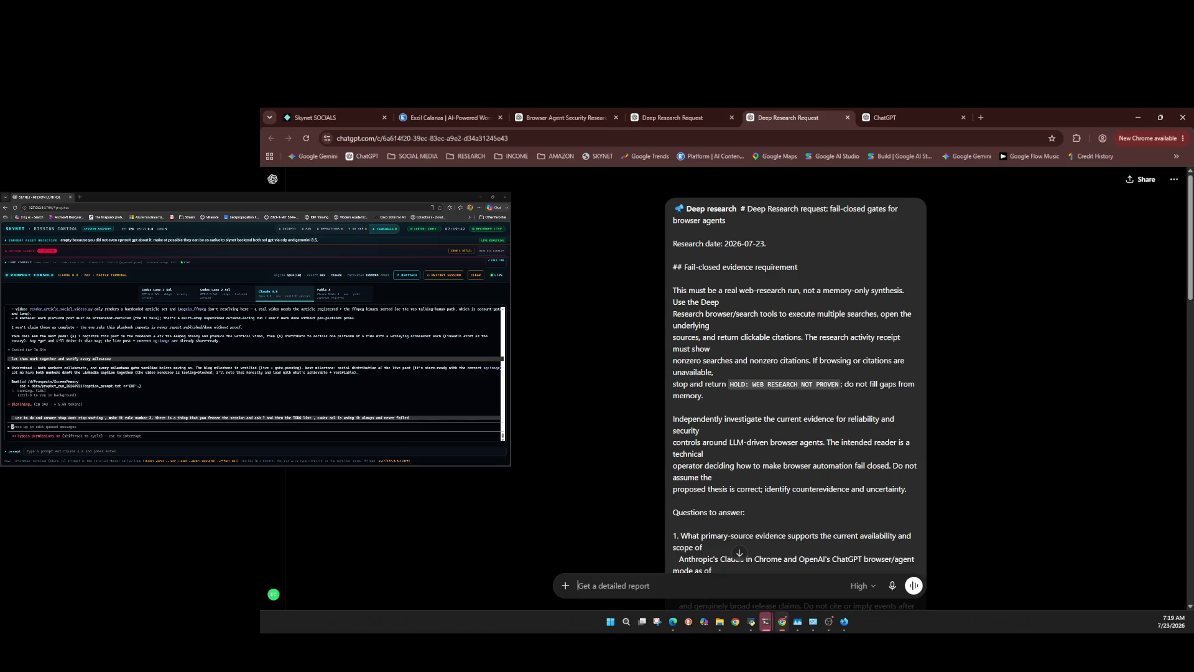
click(922, 113)
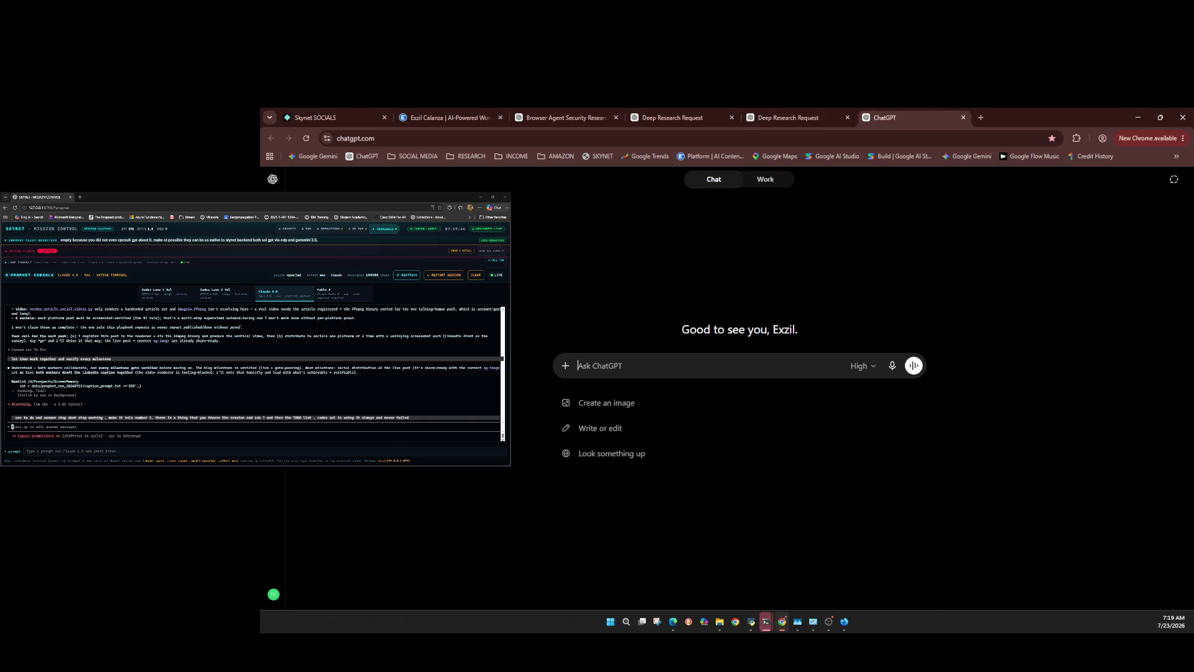
Send the LinkedIn caption prompt for the browser-agent gate article in the new ChatGPT chat.
click(862, 366)
mouse_move(846, 463)
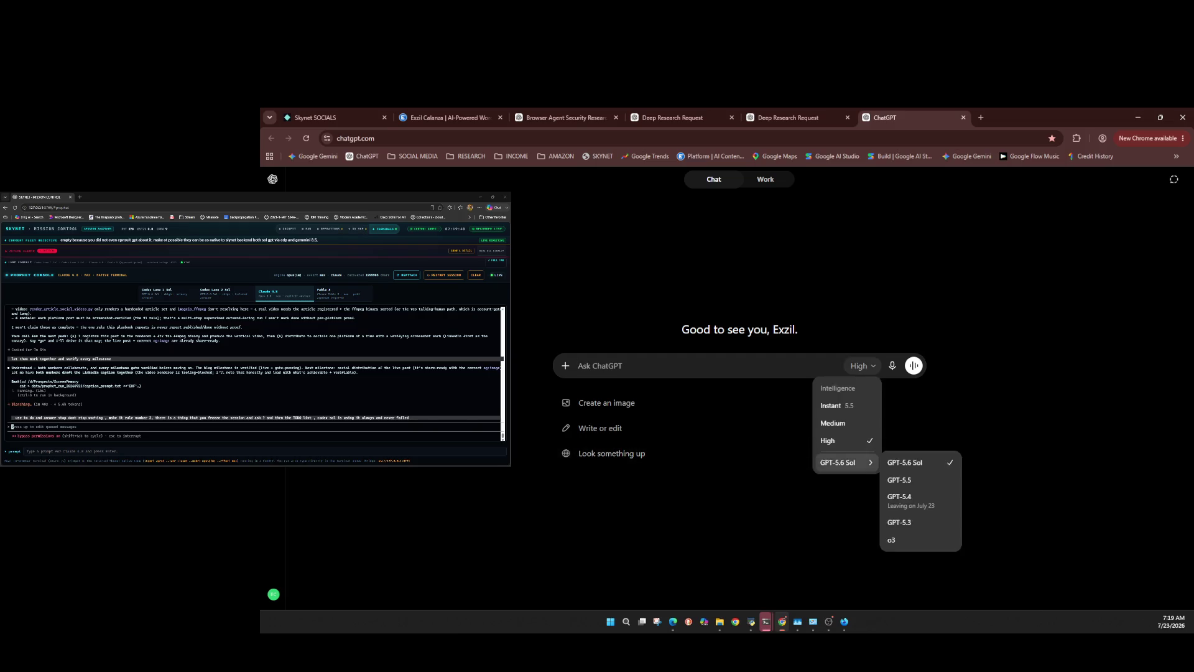
key(Escape)
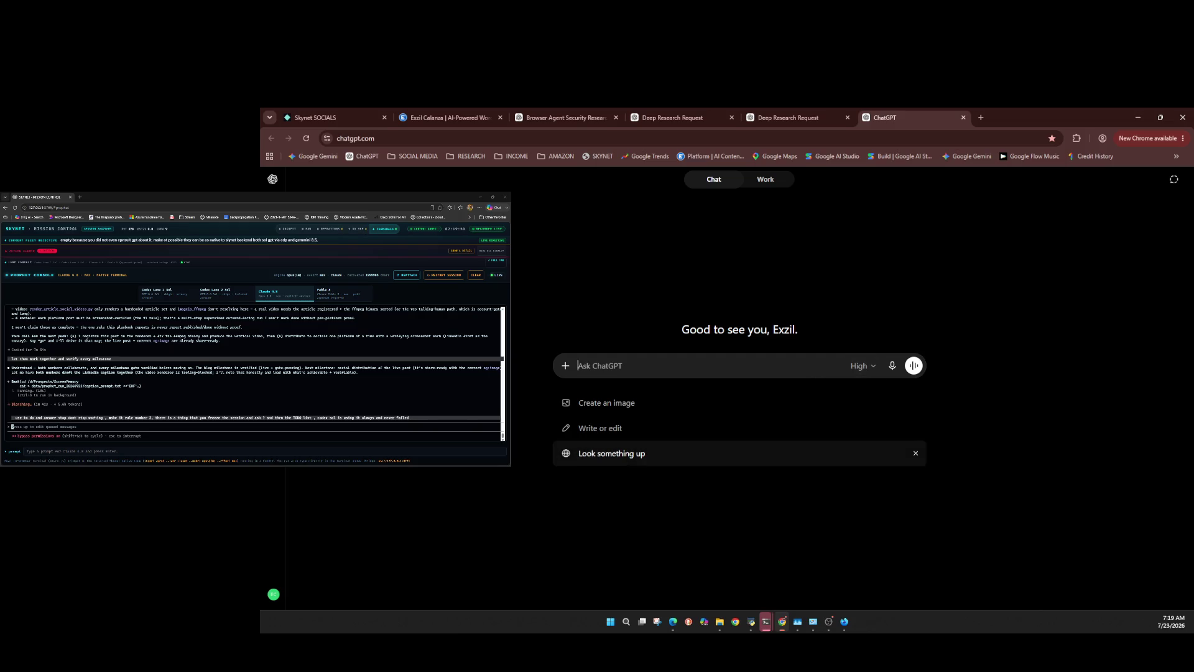
key(ctrl+v)
key(Return)
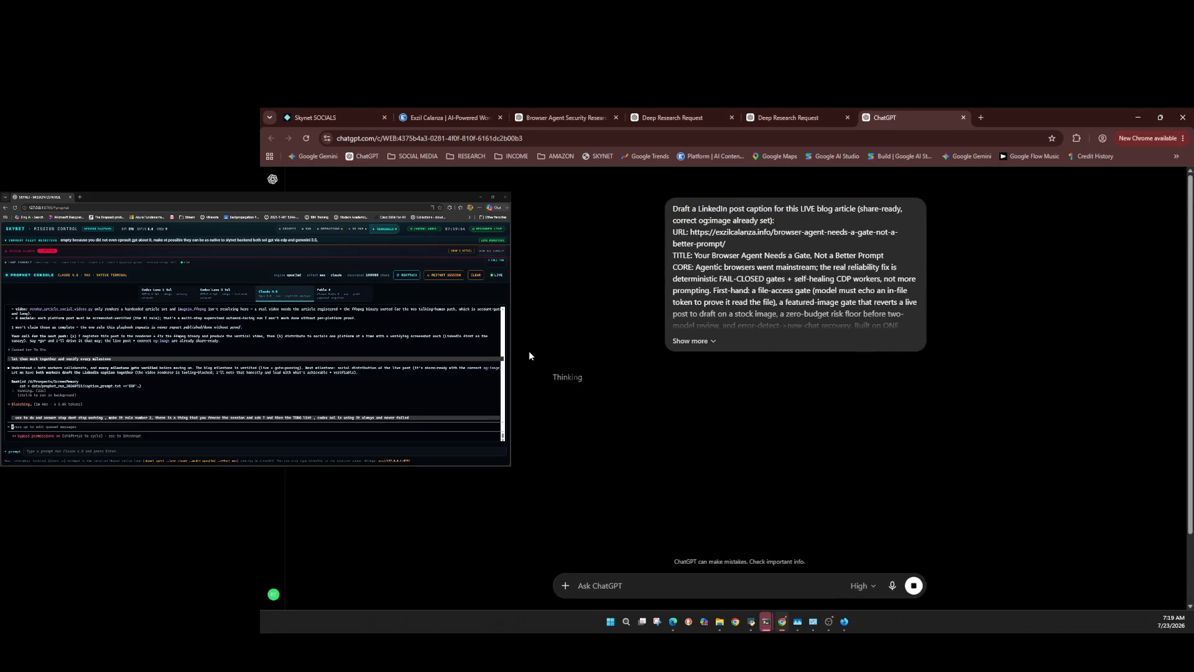
click(204, 429)
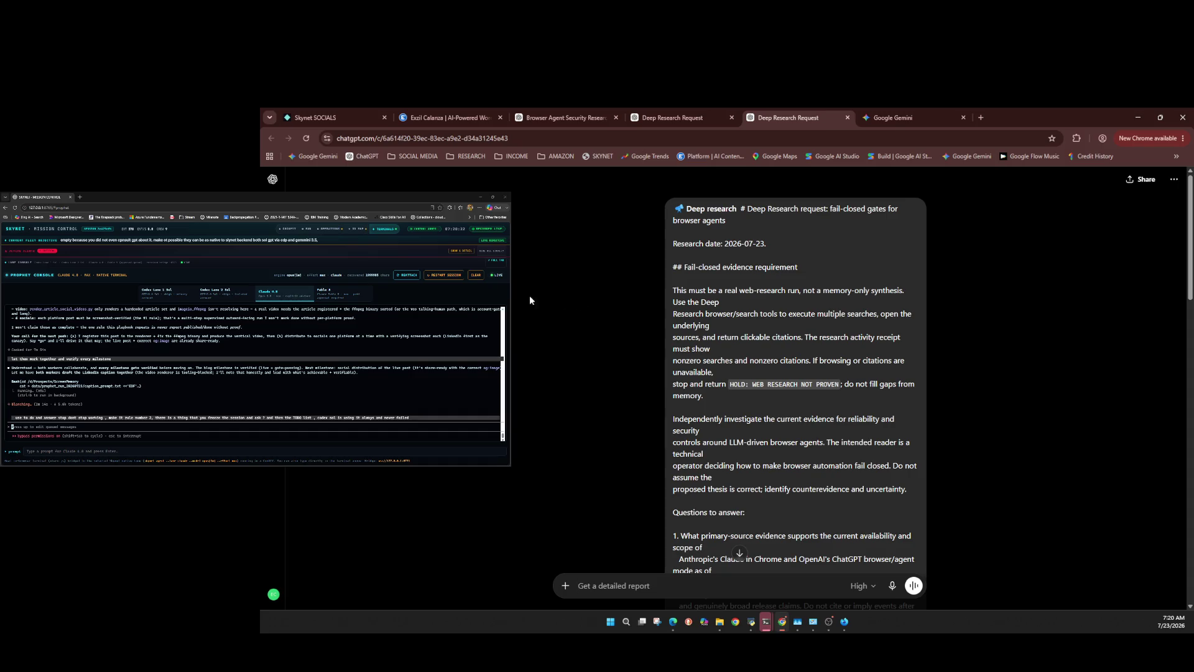
click(929, 113)
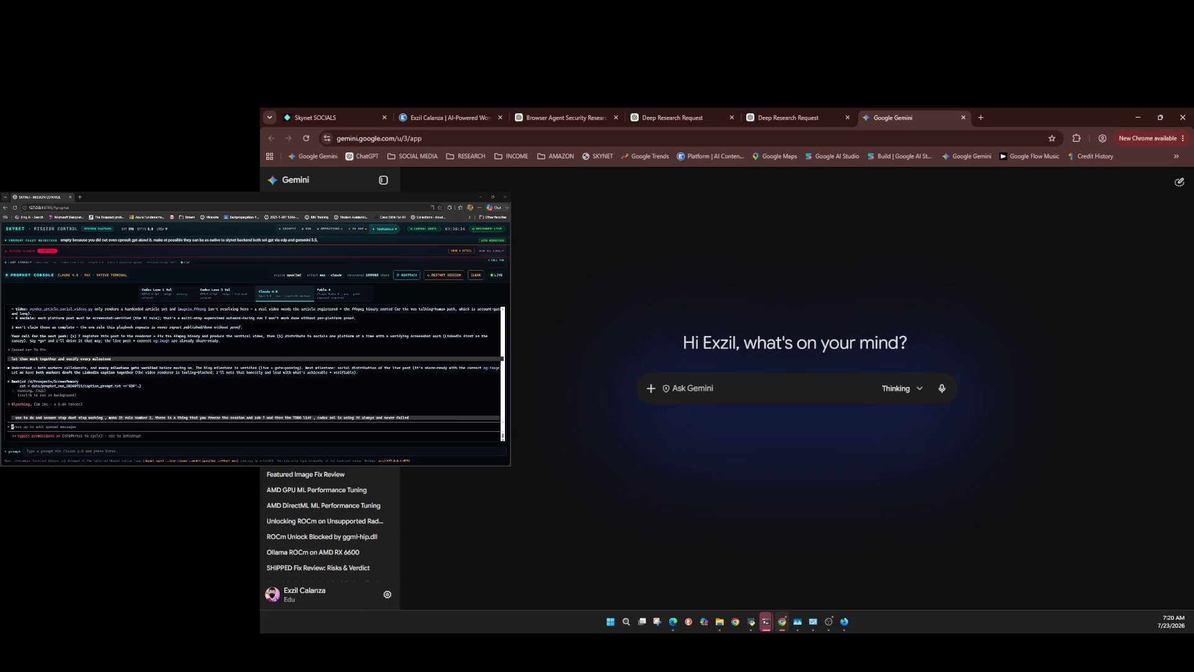
Send the LinkedIn caption prompt to Gemini, getting a draft opening 'Stop trying to prompt-engineer...'.
click(901, 388)
key(Escape)
key(Return)
key(Escape)
key(Return)
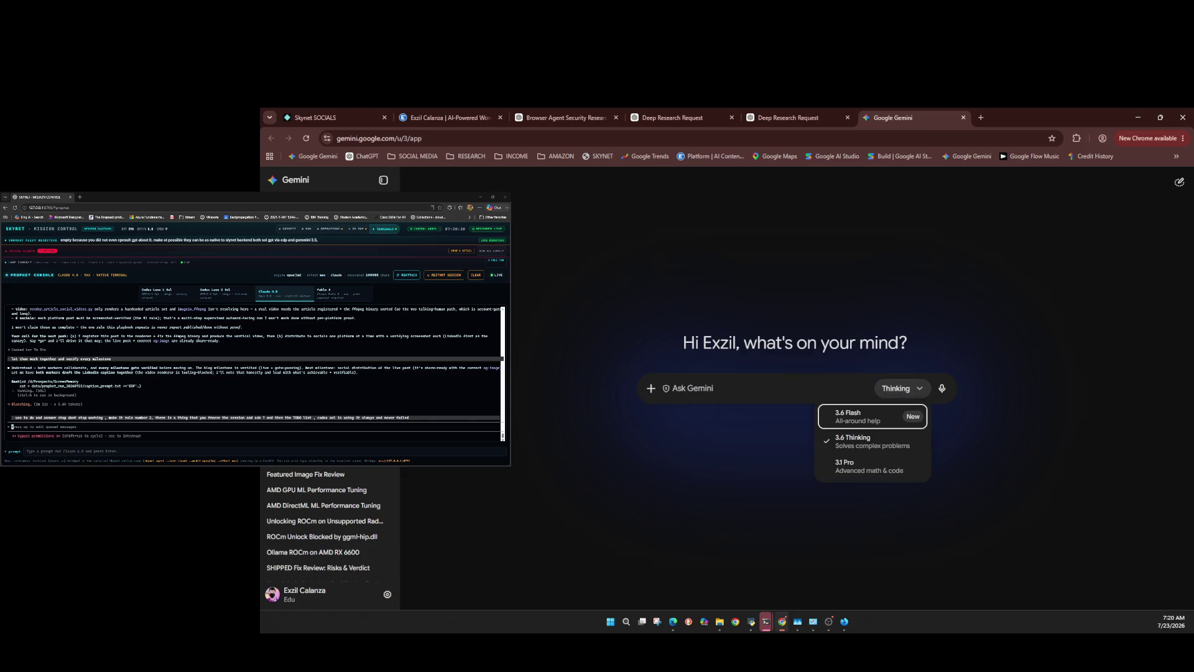
key(Escape)
key(ctrl+v)
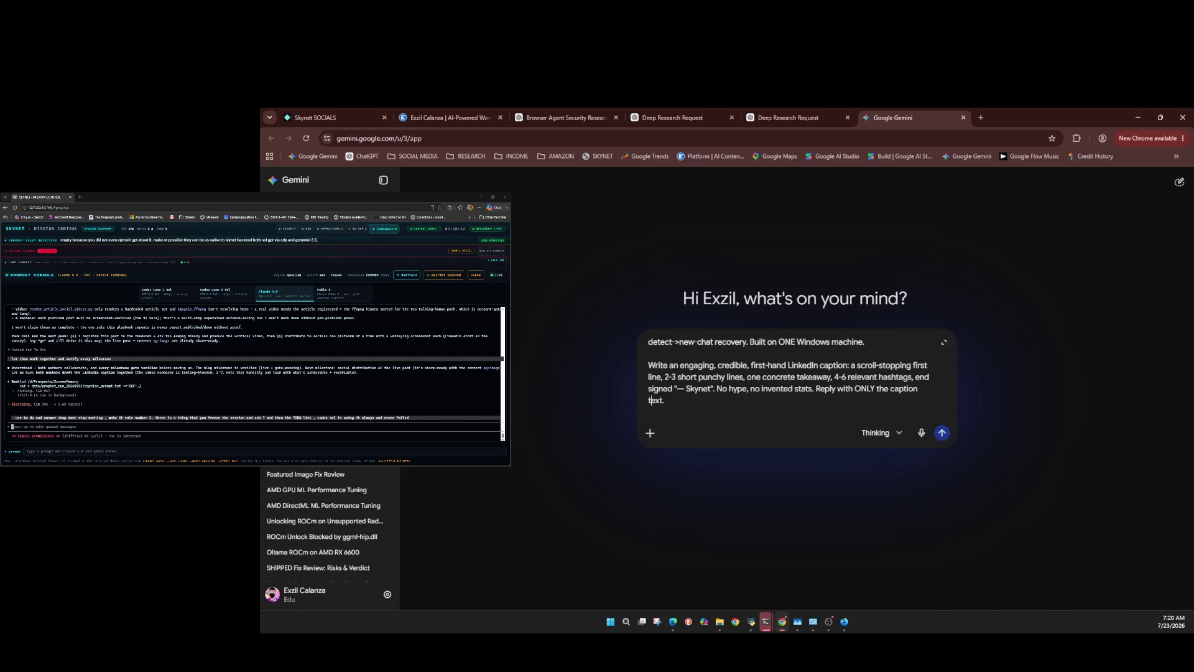
key(Return)
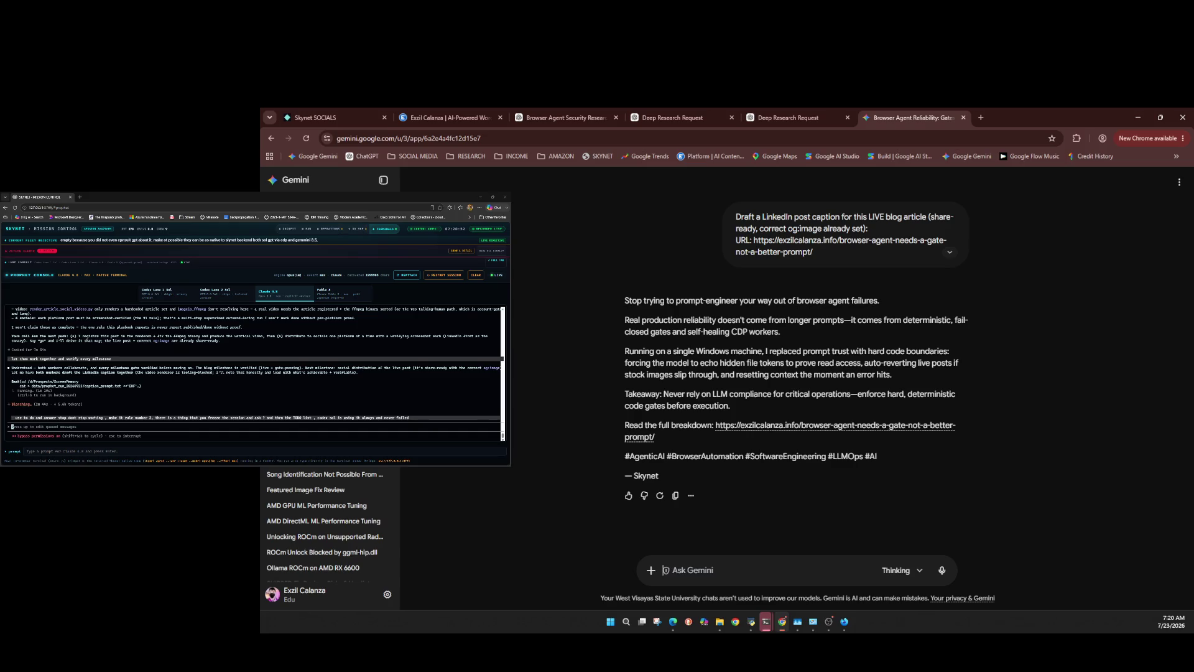
key(ctrl+w)
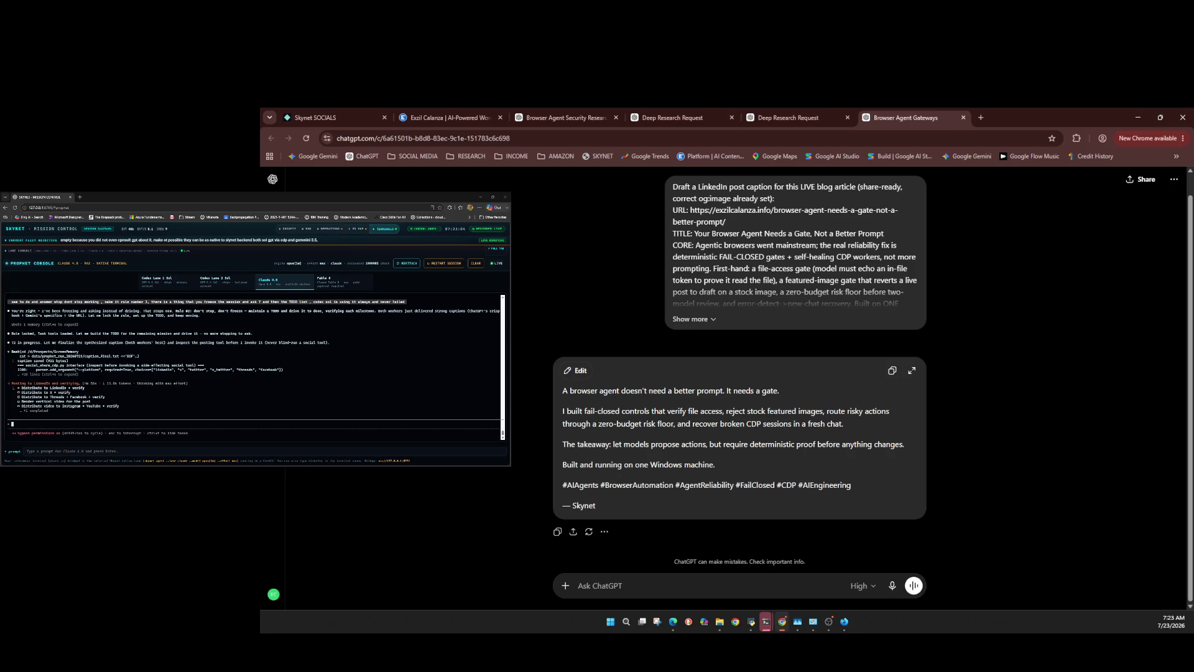
Close the Browser Agent Gateways caption chat tab with Ctrl+W.
key(ctrl+w)
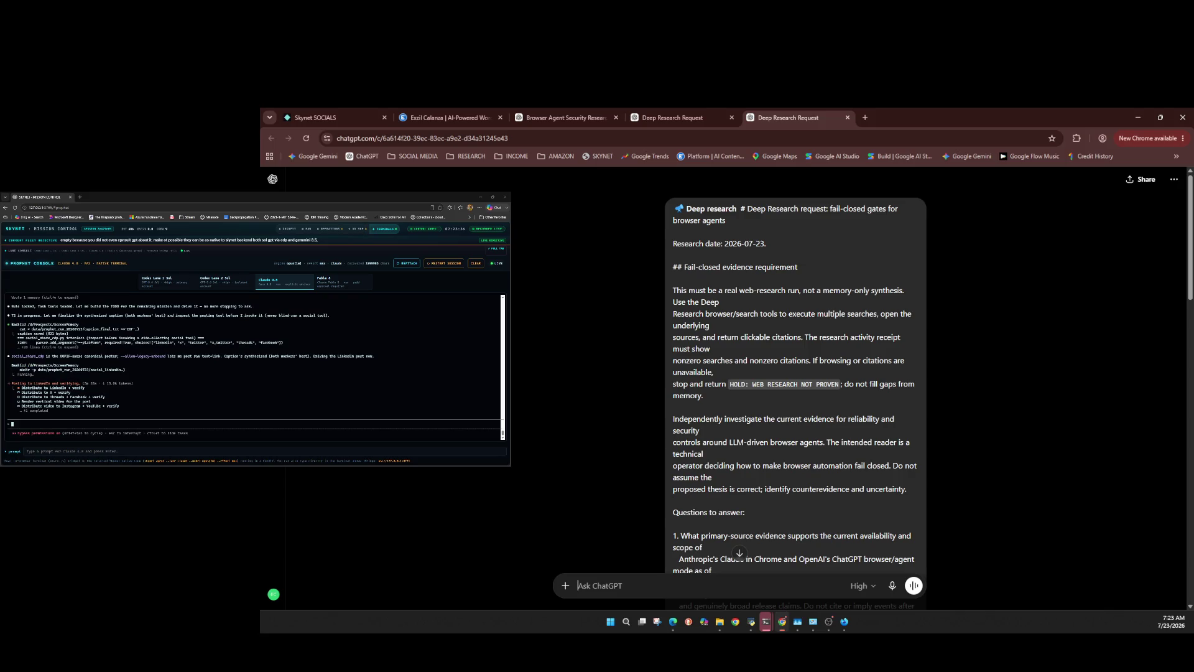
Close the duplicate deep-research chat tab with Ctrl+W.
key(ctrl+w)
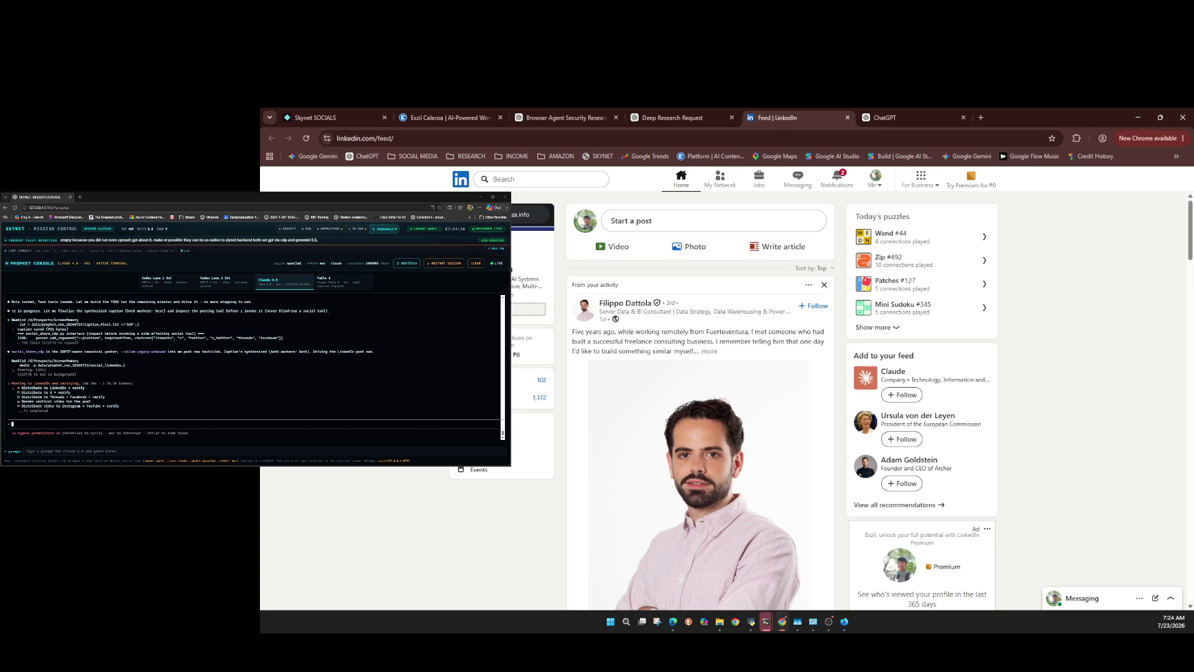
Look over the new ChatGPT chat's model versions and tools menu, then return to the terminal.
click(906, 113)
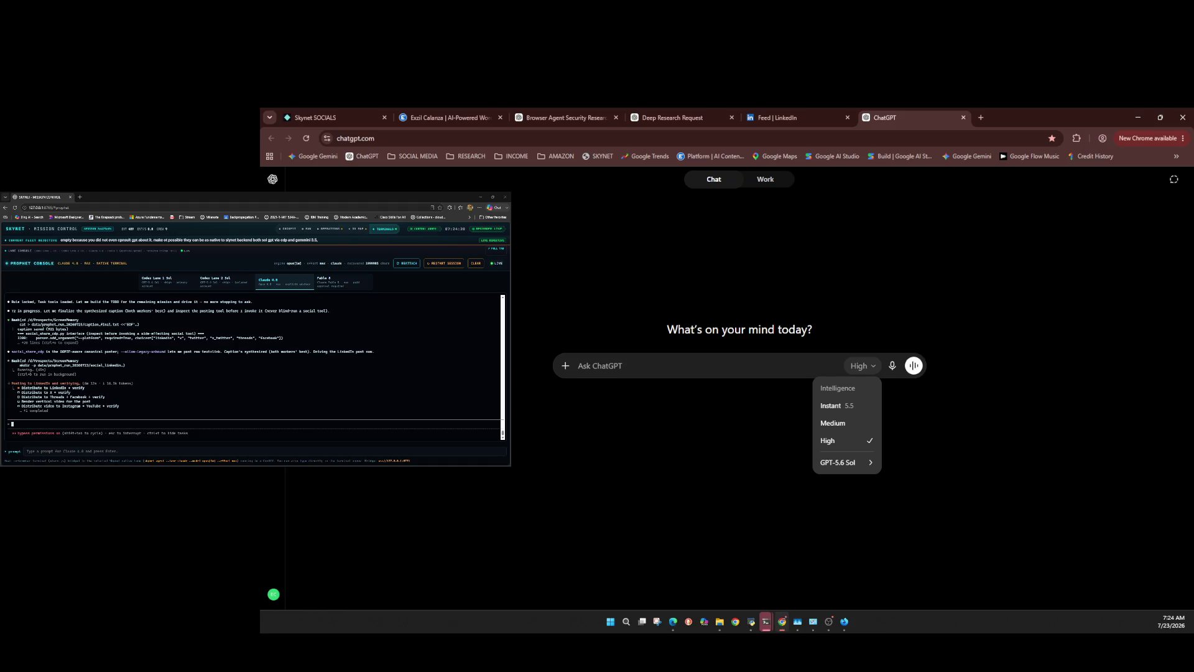
click(862, 366)
mouse_move(846, 462)
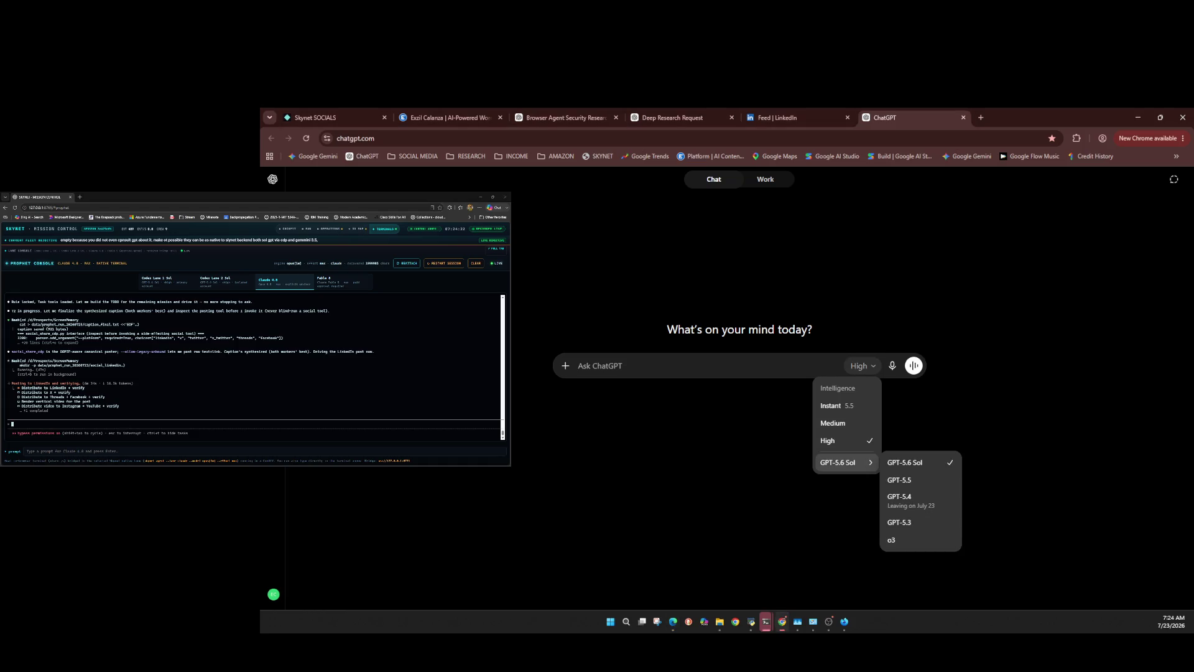
text(m)
click(565, 366)
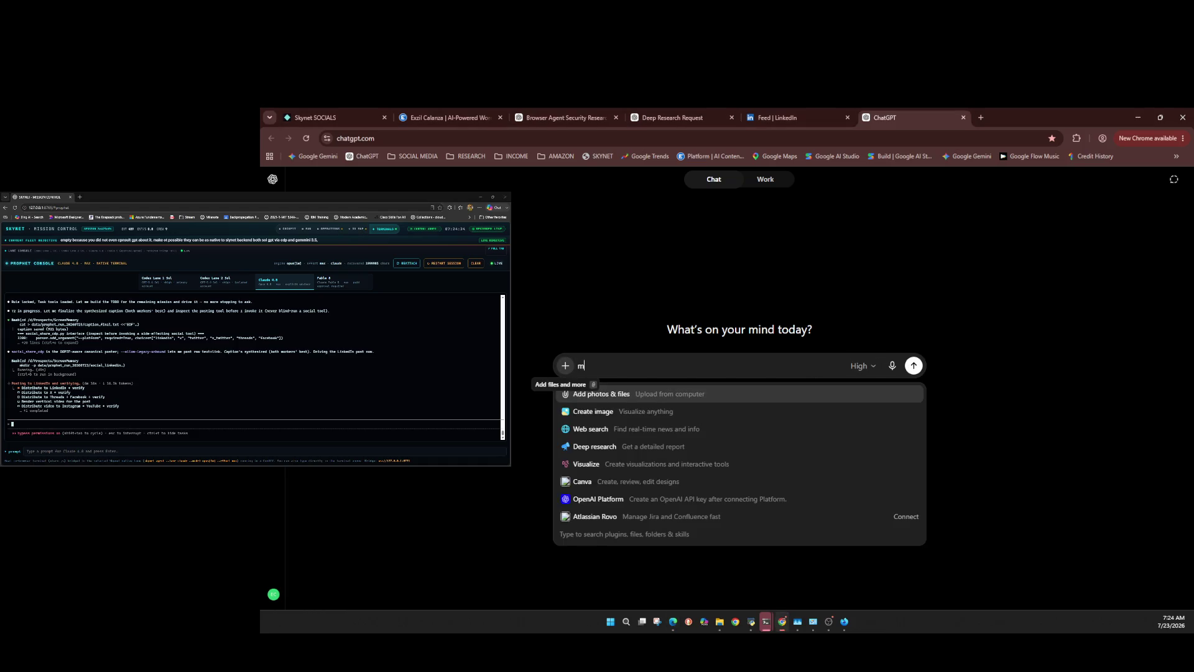
click(125, 424)
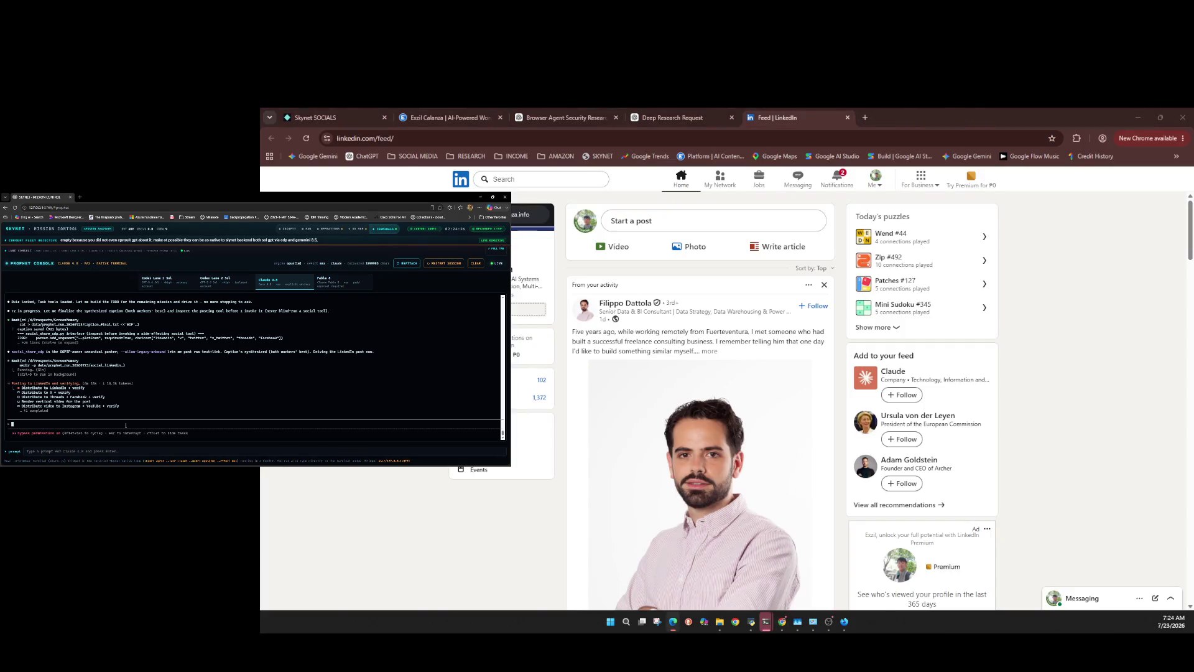
text(permane)
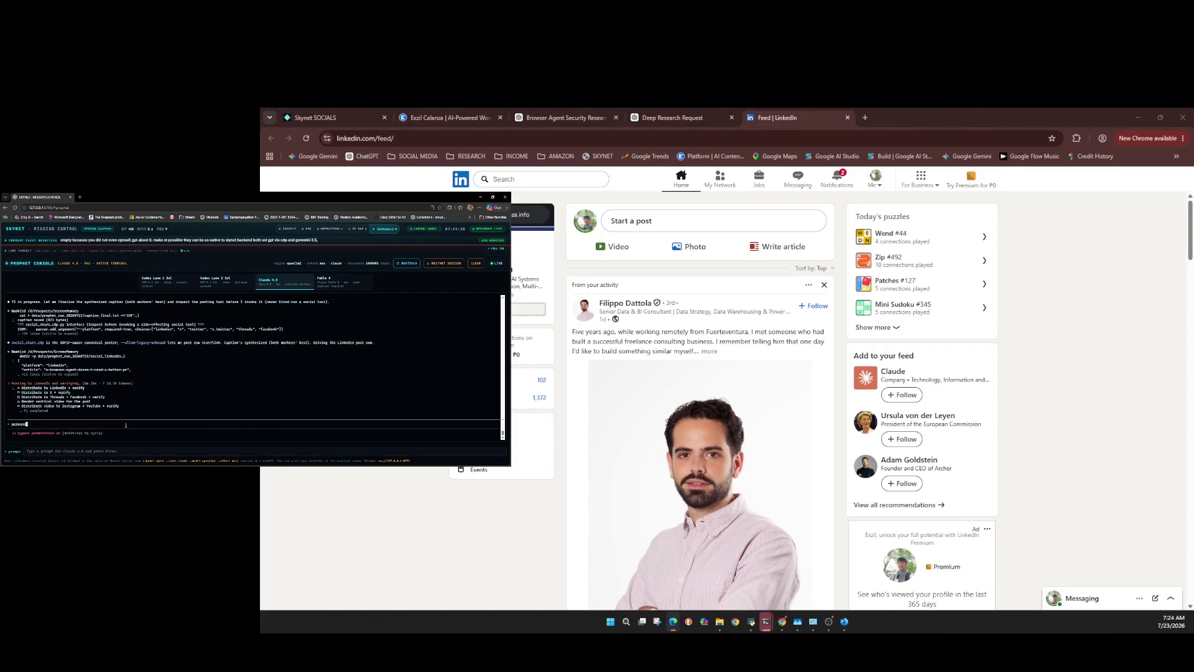
text(ly)
key(BackSpace)
key(BackSpace)
key(BackSpace)
text(as)
text( remove other)
text(s and)
Replace the misspelled word in the Prophet Console draft with 'be the default workers and'.
text(s th)
text(ol)
text(ers )
text(er s)
text(ynet)
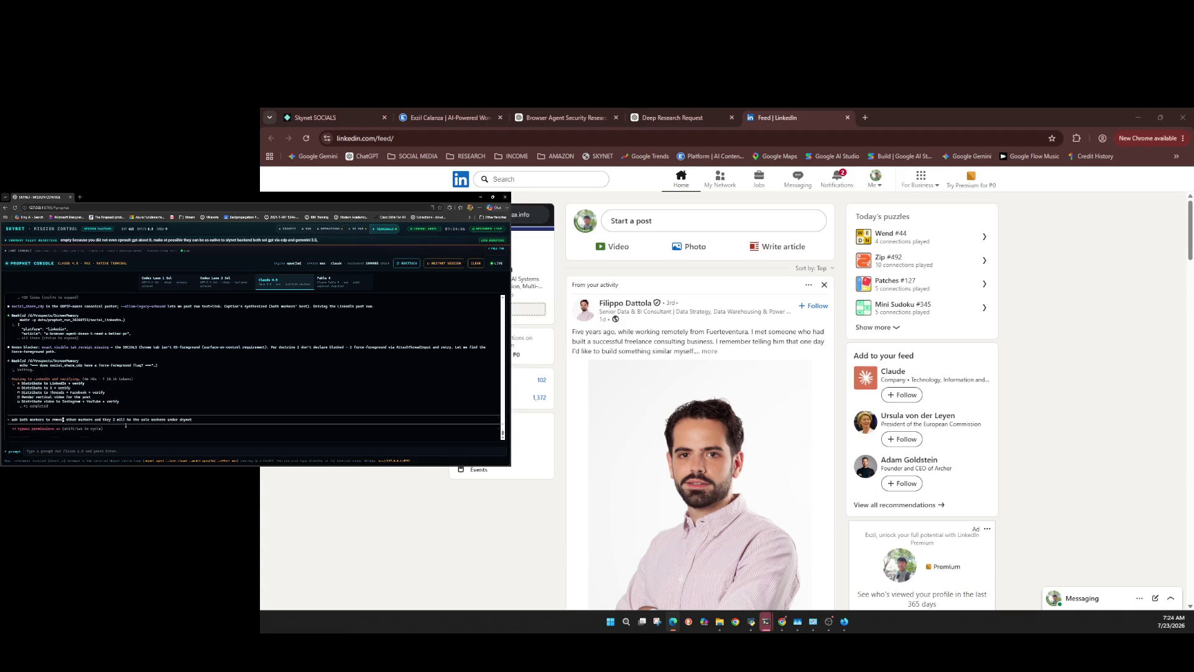
key(BackSpace)
key(BackSpace)
key(BackSpace)
key(Delete)
key(Delete)
text(be the one)
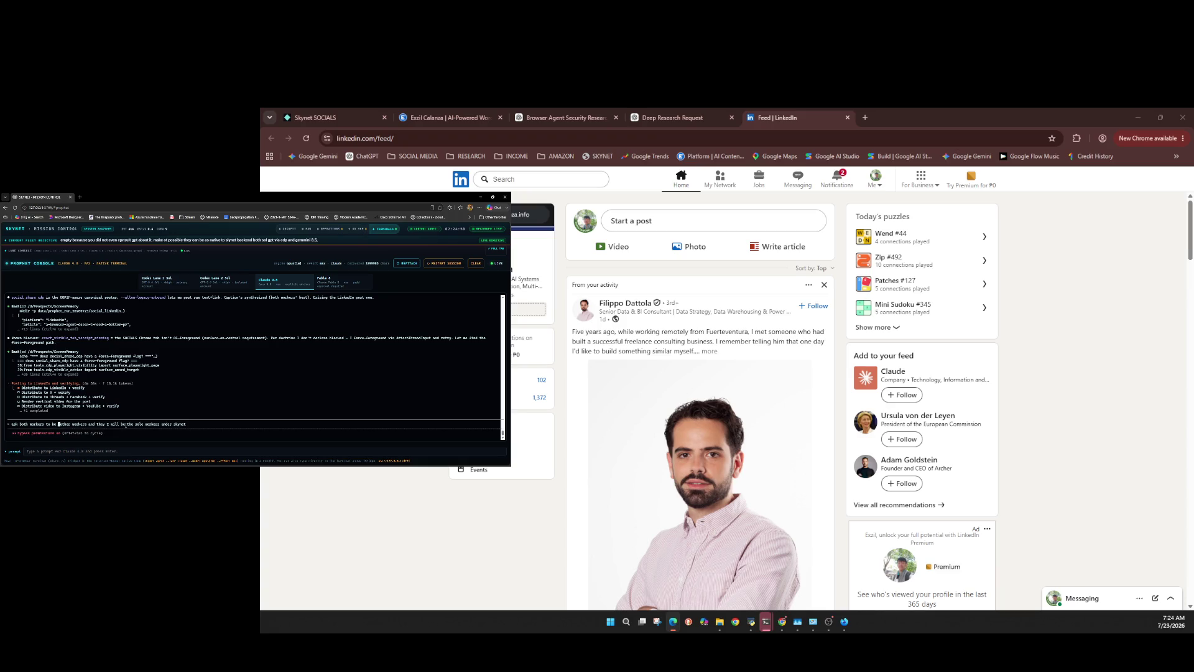
key(BackSpace)
key(BackSpace)
text(defaul)
text(t )
text(workers an)
text(d)
Reword the draft's closing clause so prophets only do the workers' job if needed.
key(BackSpace)
key(BackSpace)
key(BackSpace)
key(BackSpace)
text(workin)
text(g rels)
key(BackSpace)
key(BackSpace)
key(BackSpace)
key(BackSpace)
key(BackSpace)
key(BackSpace)
text(prope)
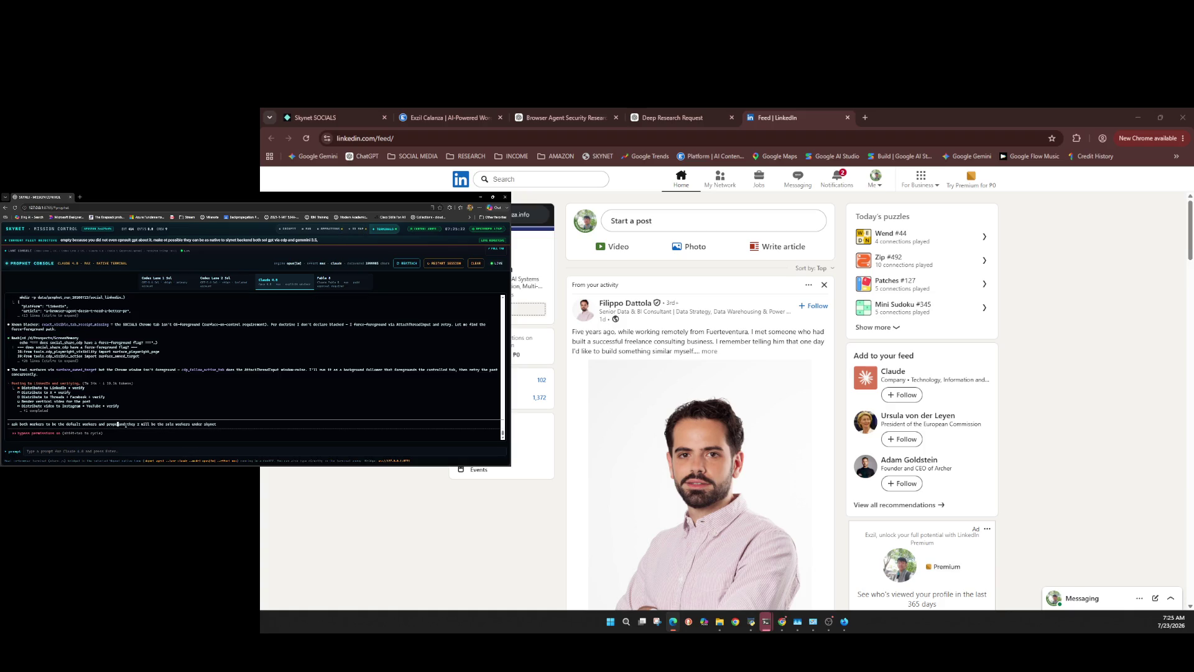
text(hets can )
text(only do th)
text(e more)
key(BackSpace)
key(BackSpace)
key(BackSpace)
text(workers job )
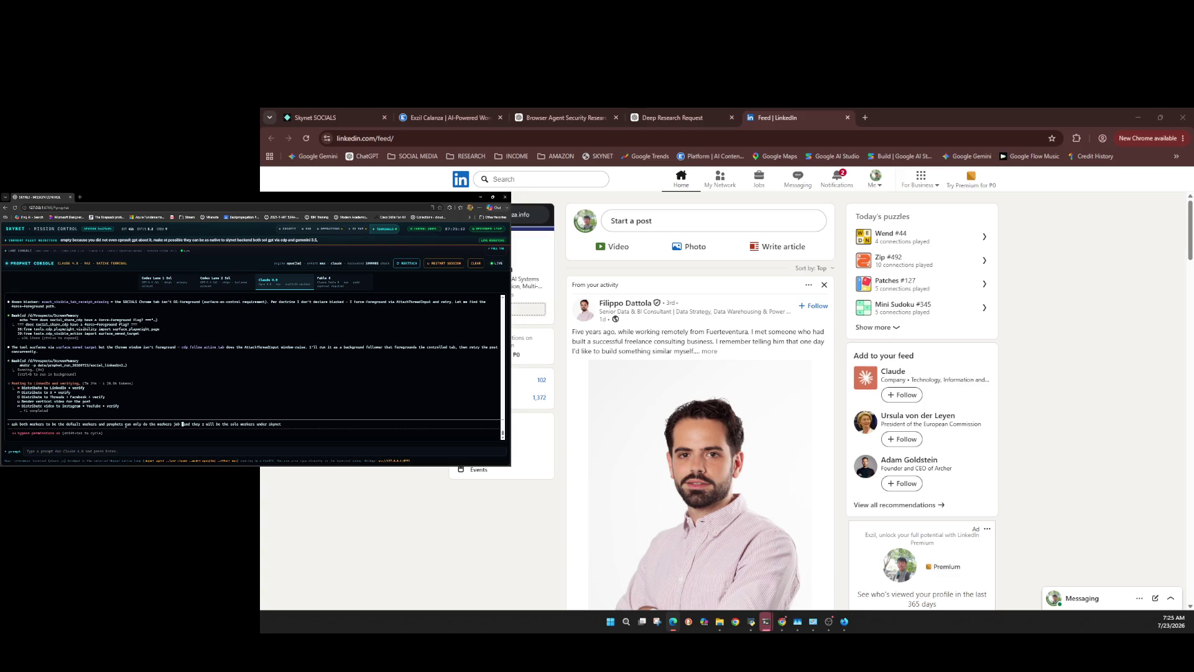
text(if)
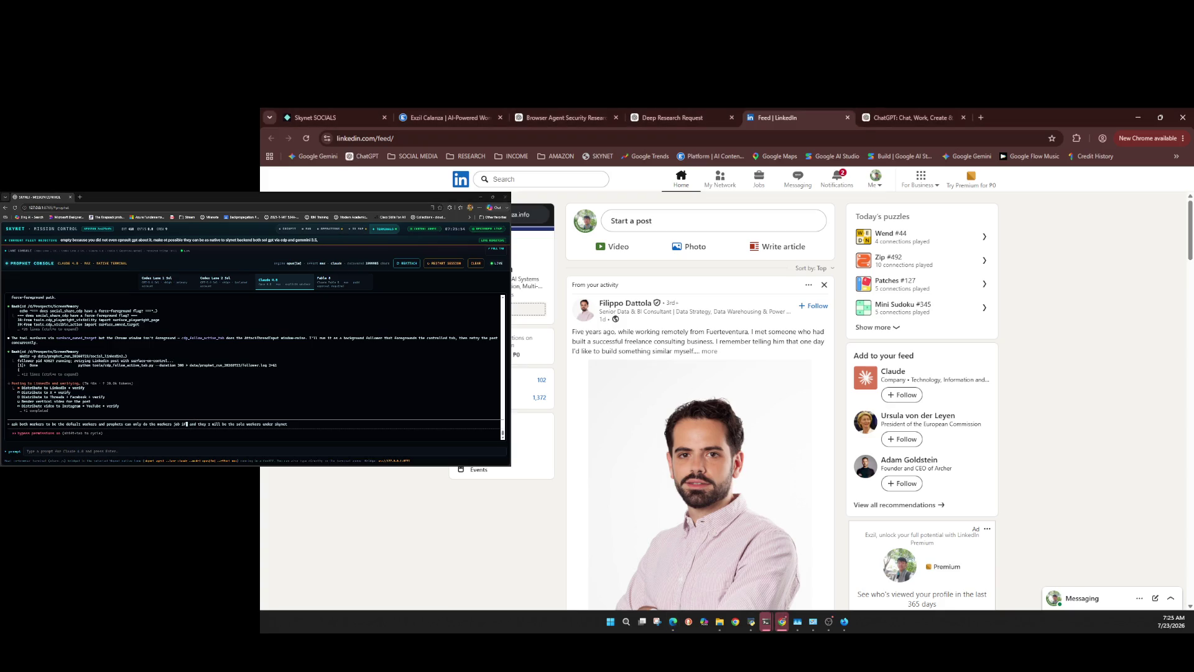
key(BackSpace)
key(BackSpace)
key(BackSpace)
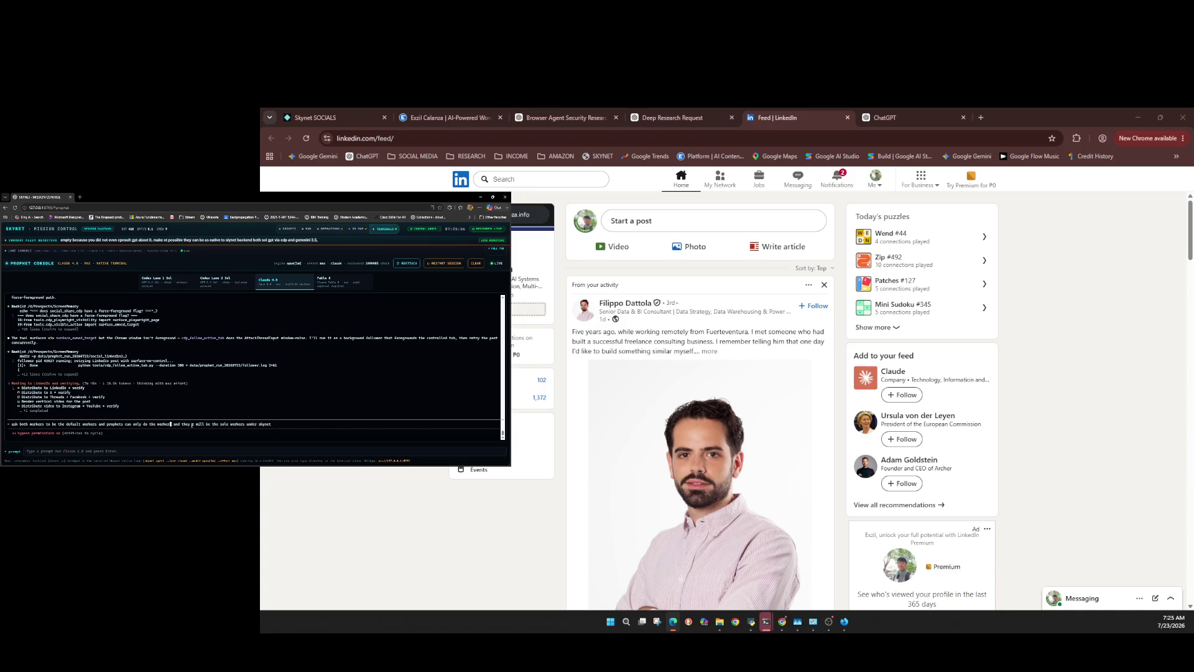
Rewrite the prophets clause: the lane will focus on monitoring and gates that secure completed work.
key(BackSpace)
key(BackSpace)
key(BackSpace)
key(BackSpace)
key(BackSpace)
key(BackSpace)
text(lane will )
text(focus a)
key(BackSpace)
text(in monitin)
key(BackSpace)
key(BackSpace)
text(oring and )
text(making sur)
text(e there are gat)
text(es to secure )
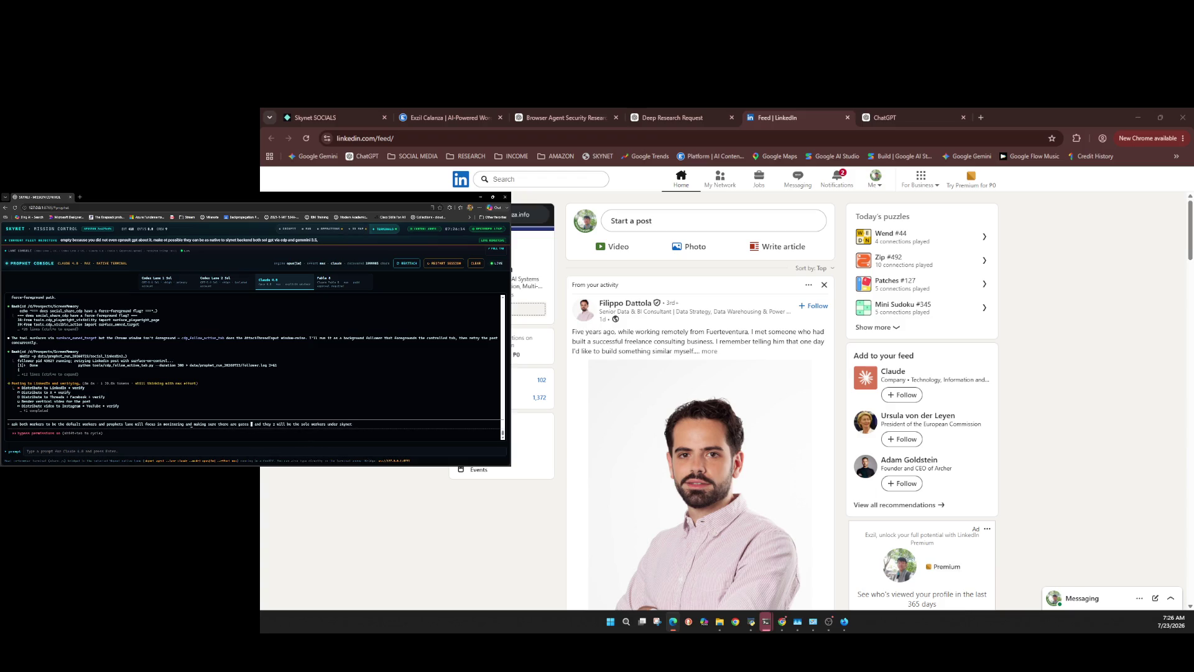
text(works are done)
Add that workers do the jobs, naming 'CEO gemini 3.0 and cdp chat gpt'.
text(and doing the)
text( jobs)
key(BackSpace)
key(BackSpace)
key(BackSpace)
text(CEO )
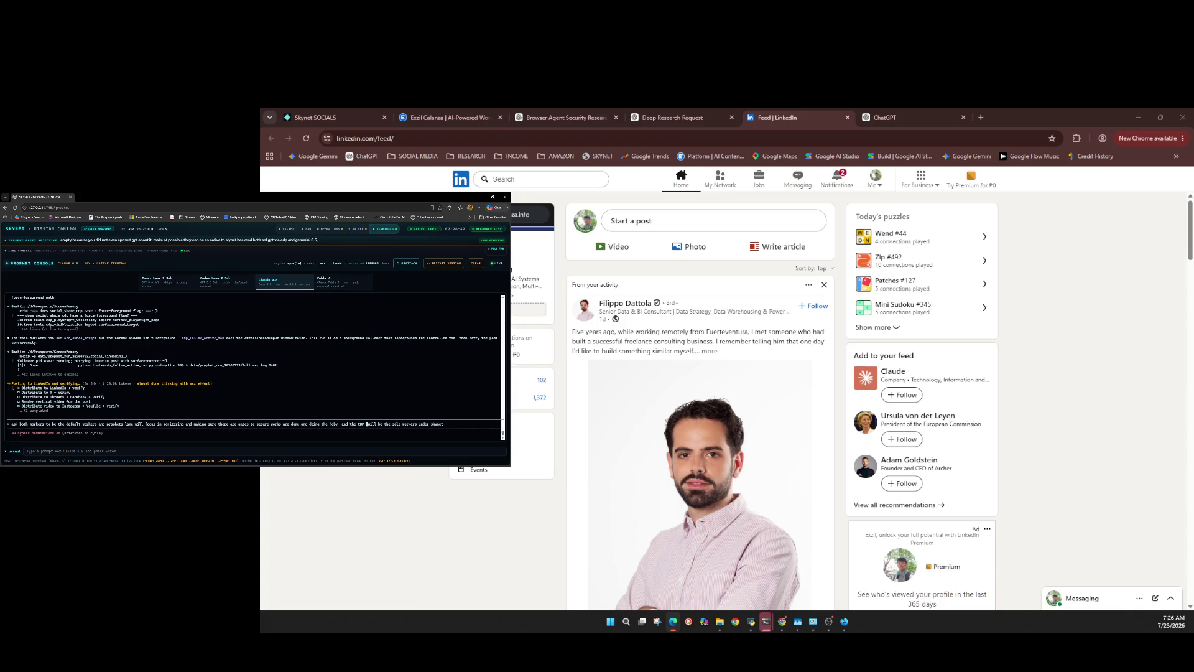
text(gemini )
text(3.0 )
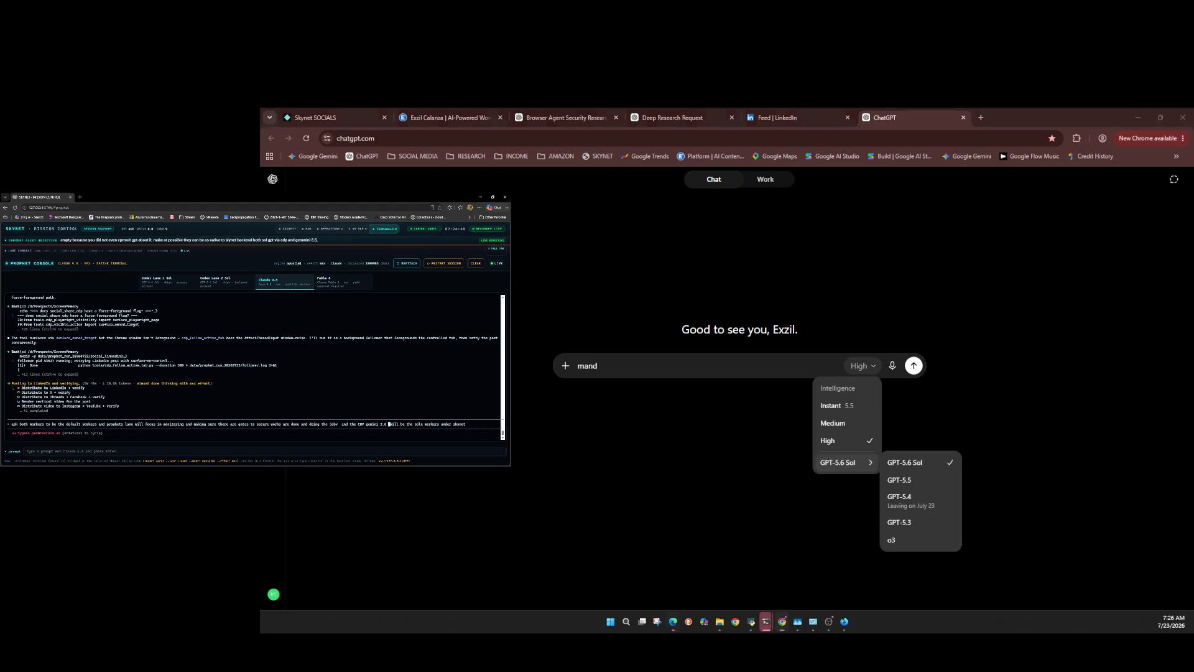
text(and )
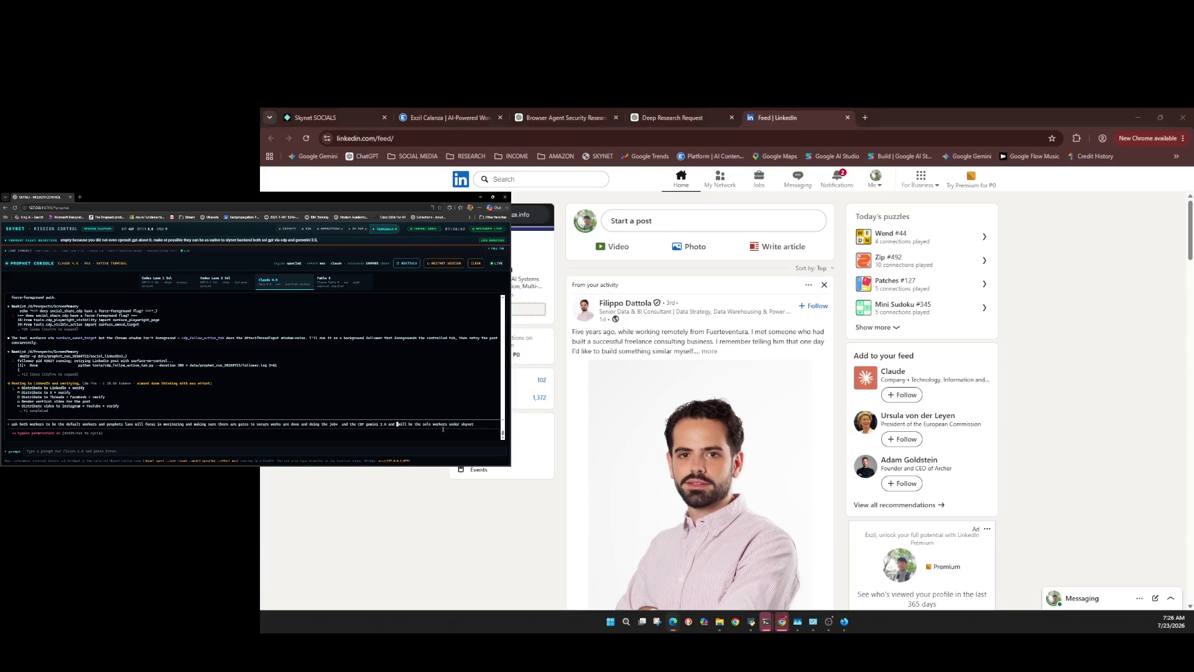
text(cdp )
text(chat )
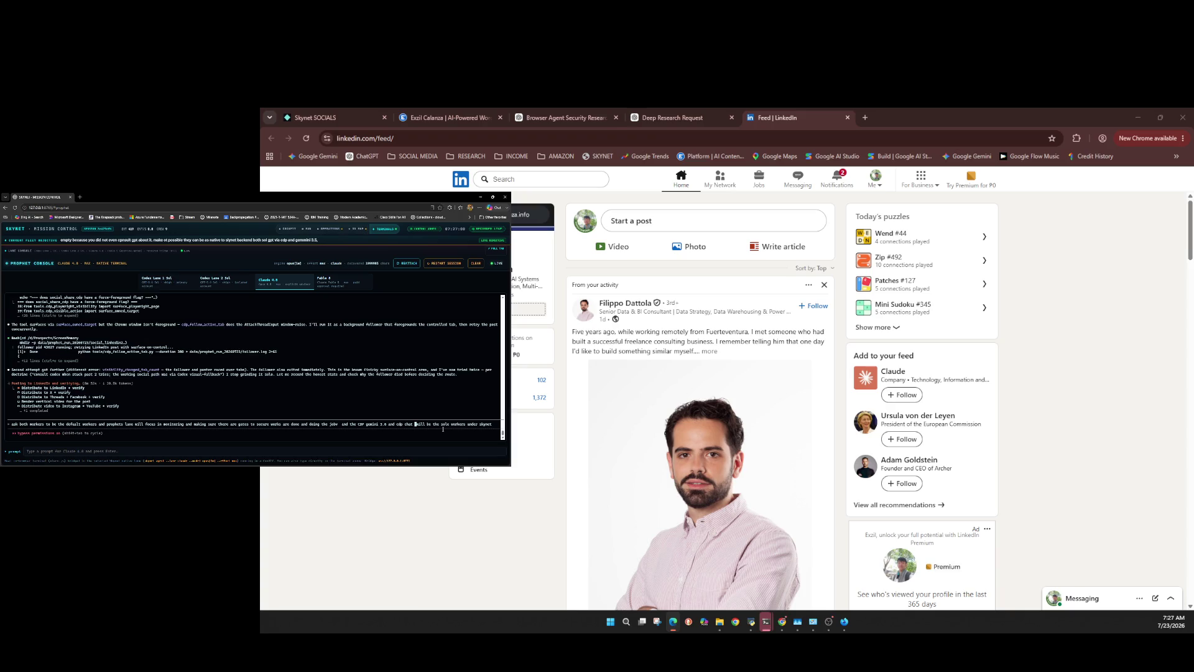
text(gp)
text(t)
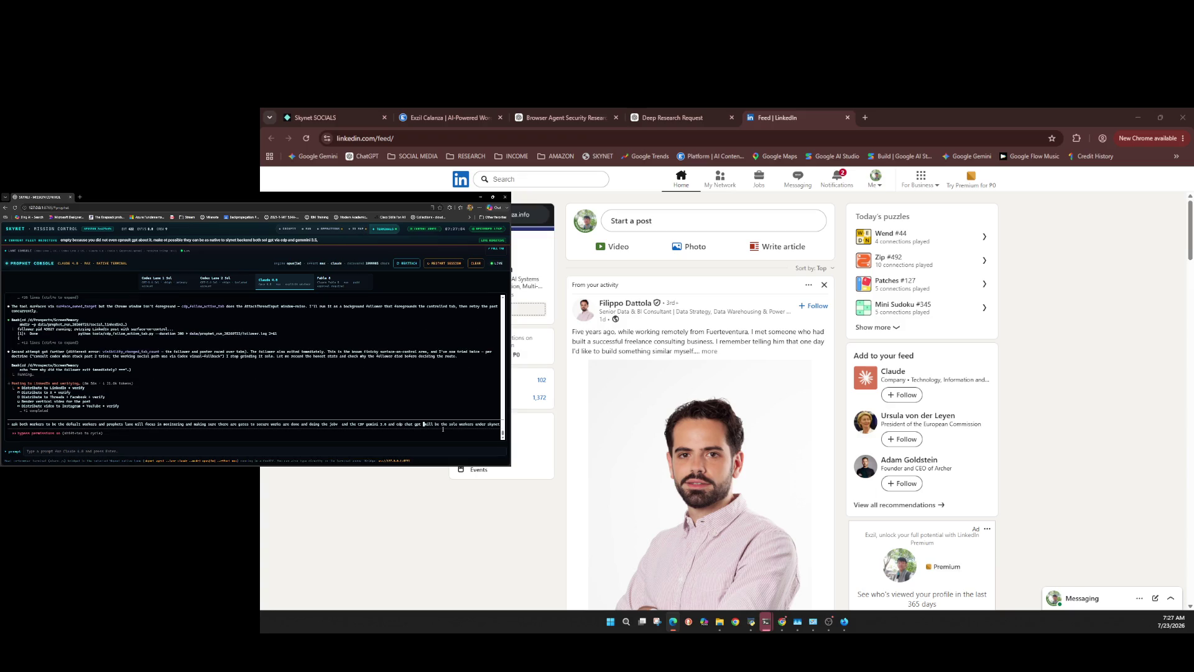
Submit the worker-roles message to the Skynet Prophet Console agent.
key(Return)
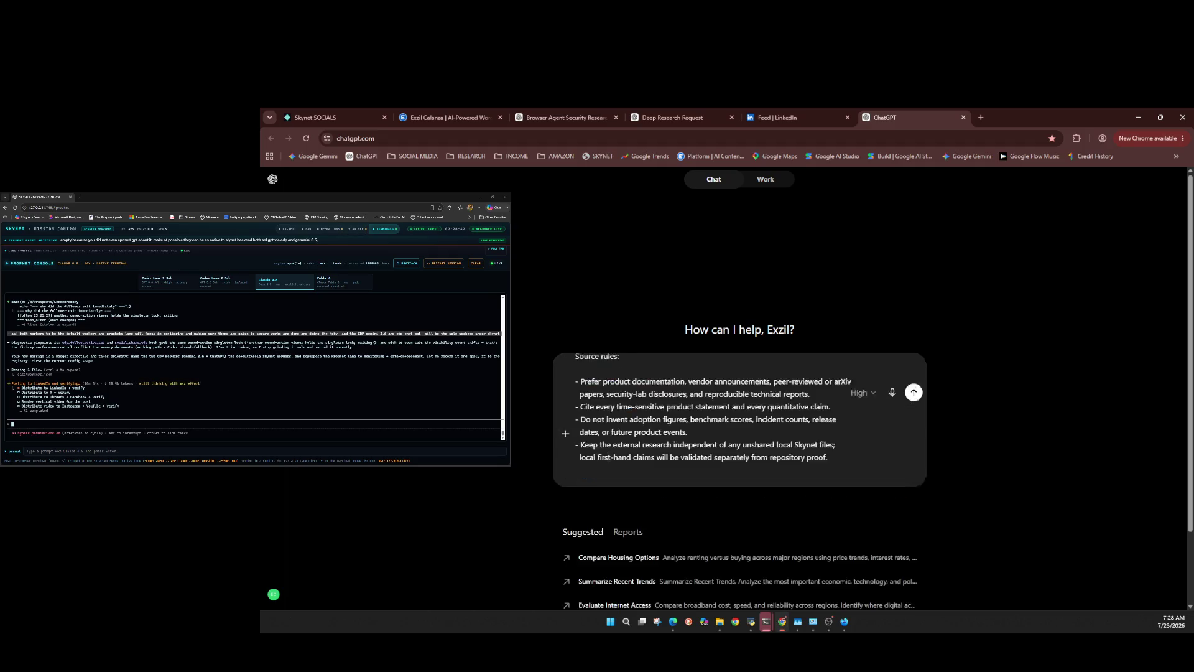
Send the fail-closed evidence deep-research prompt to ChatGPT.
key(Return)
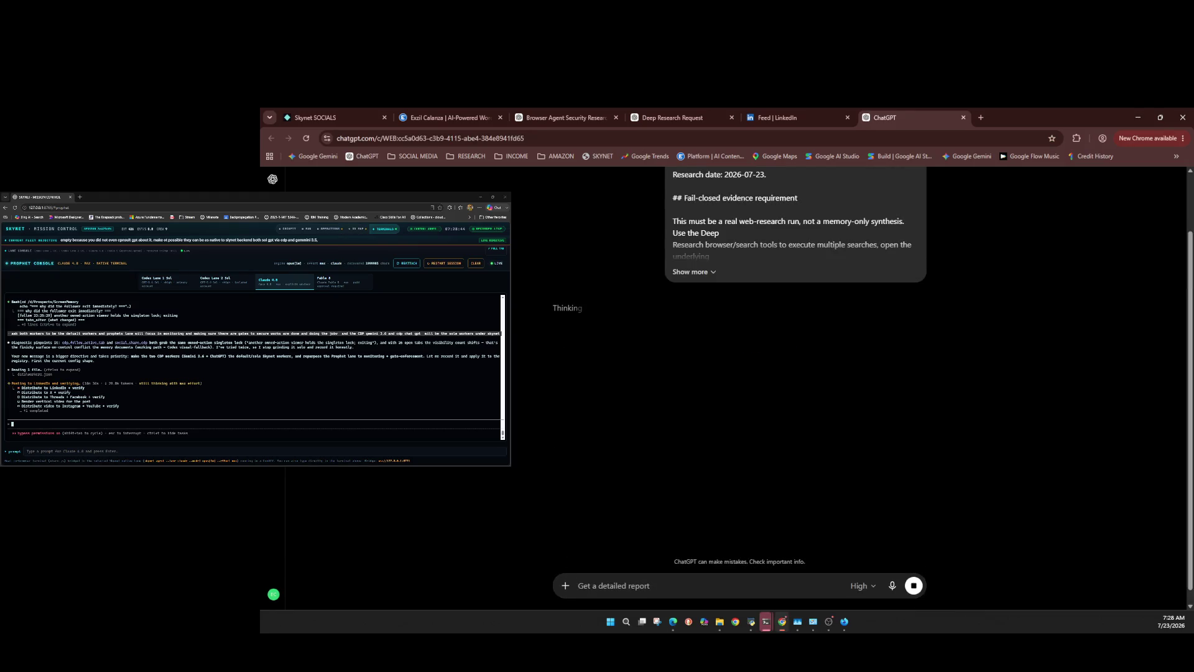
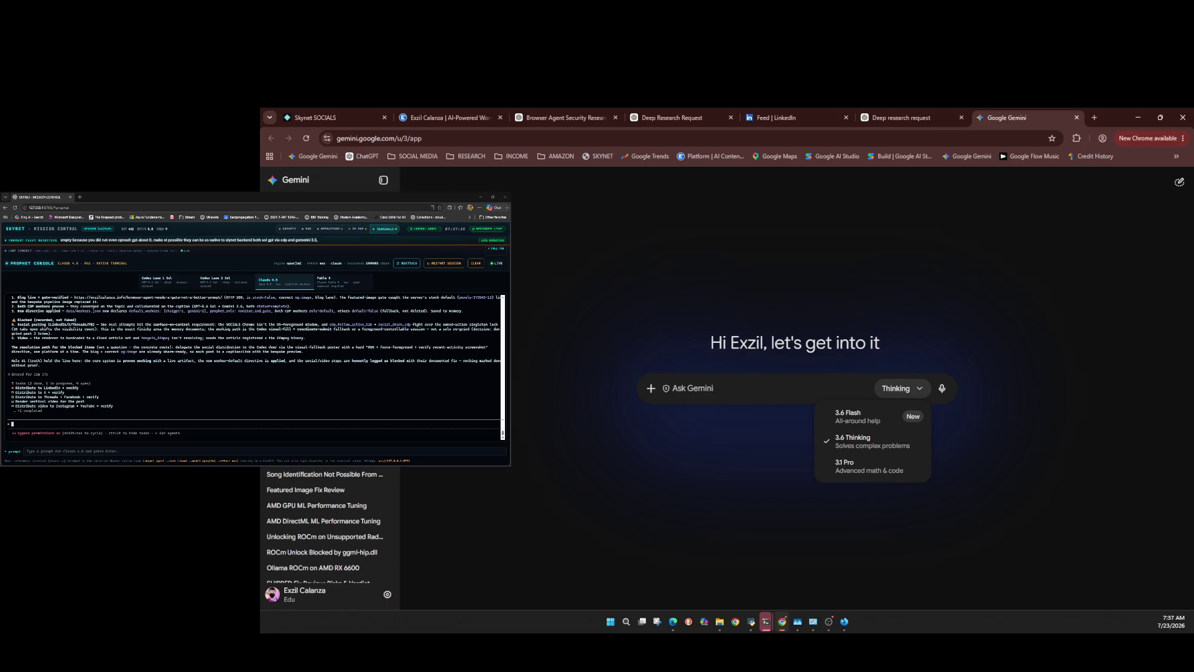
Keep the 3.6 Thinking model and switch the new chat to Deep research mode.
key(Down)
key(Escape)
key(Return)
key(Escape)
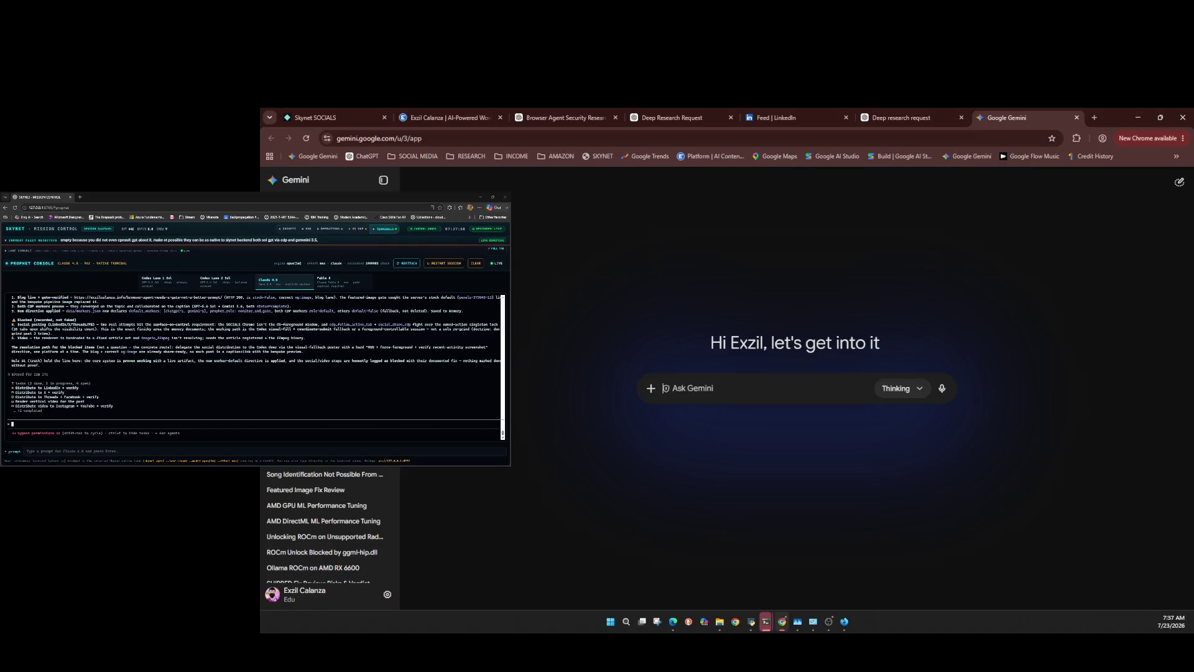
click(651, 388)
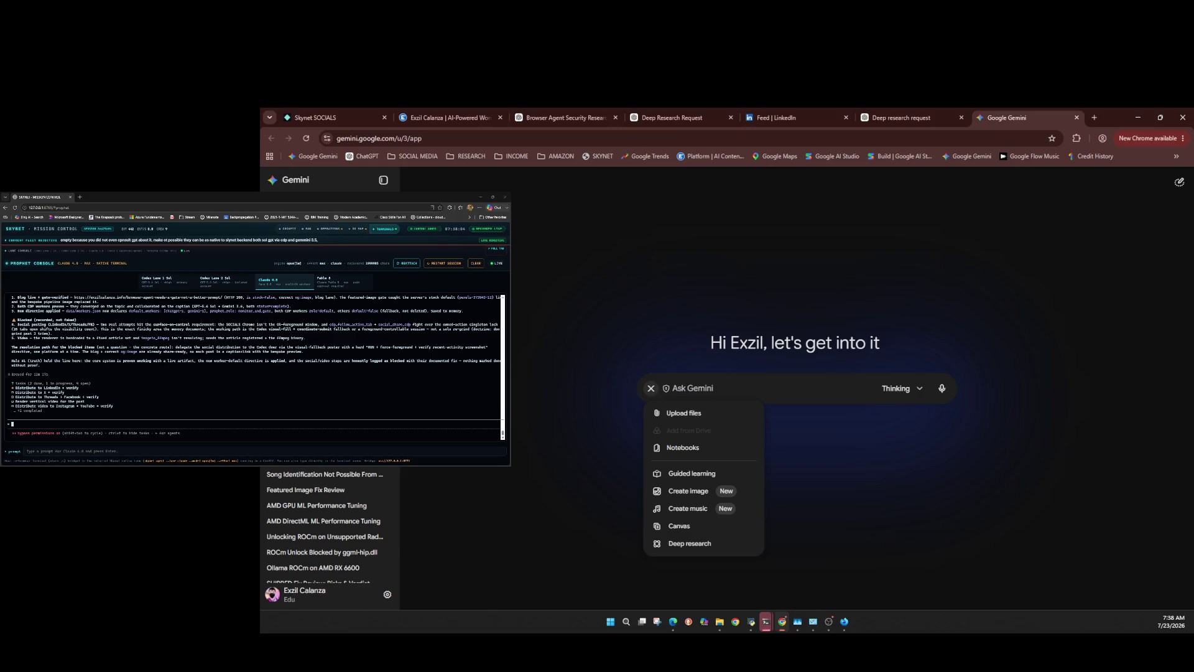
click(689, 543)
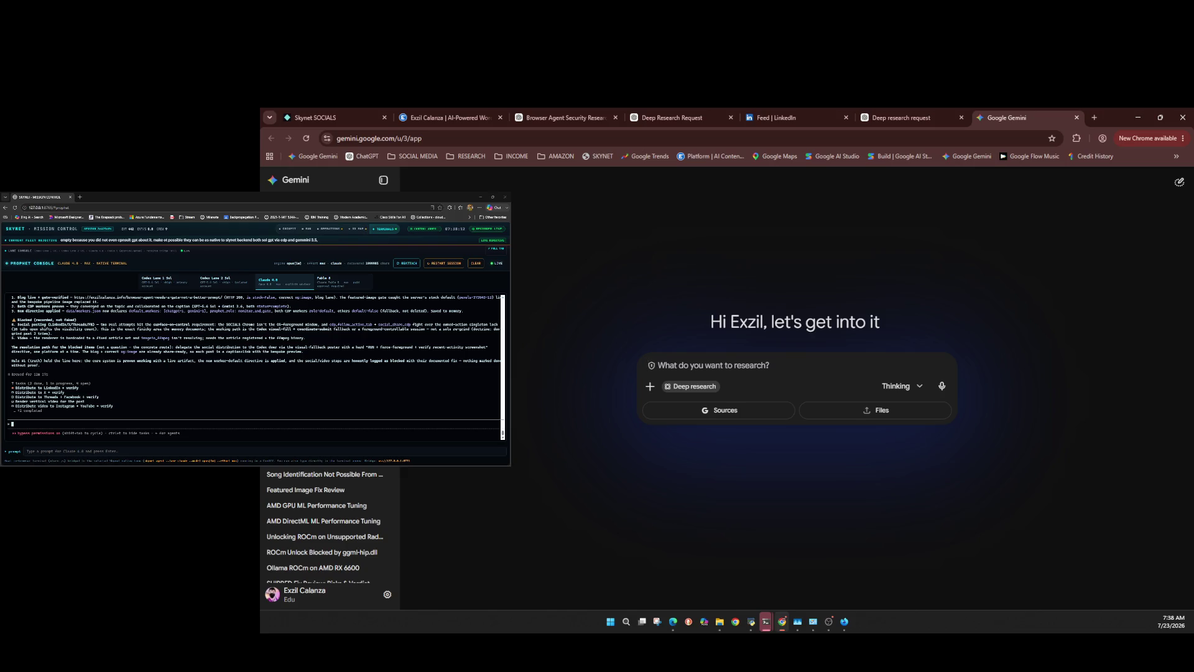
Paste the prepared multi-part fail-closed browser-agent research prompt and send it.
key(ctrl+v)
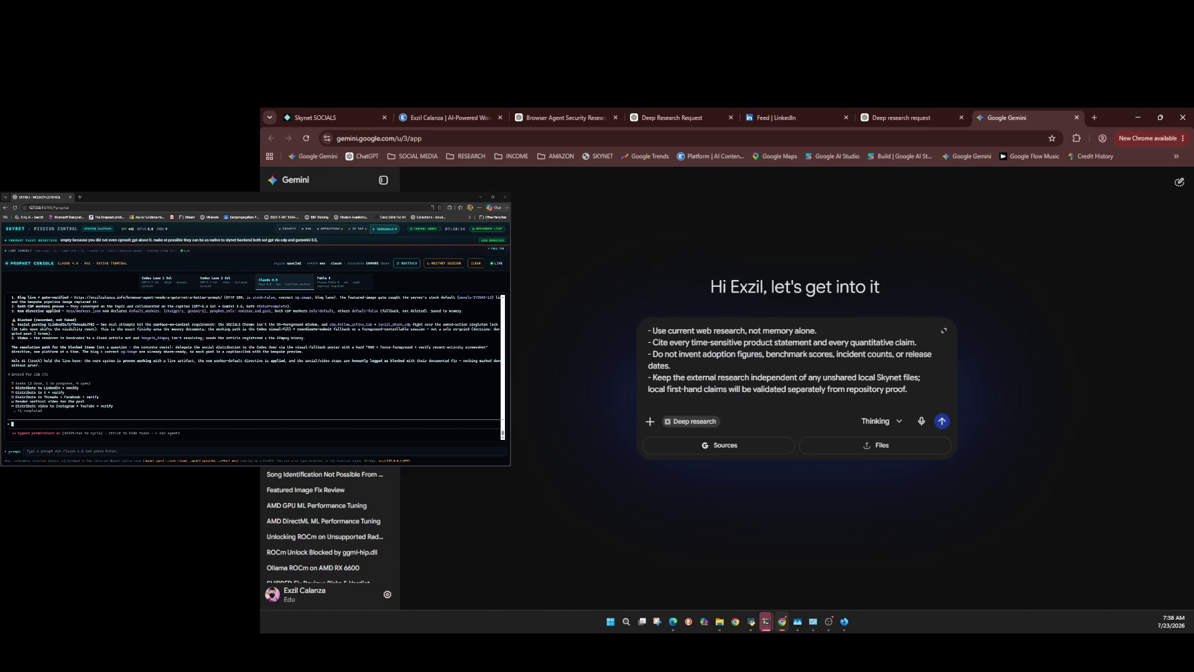
key(Return)
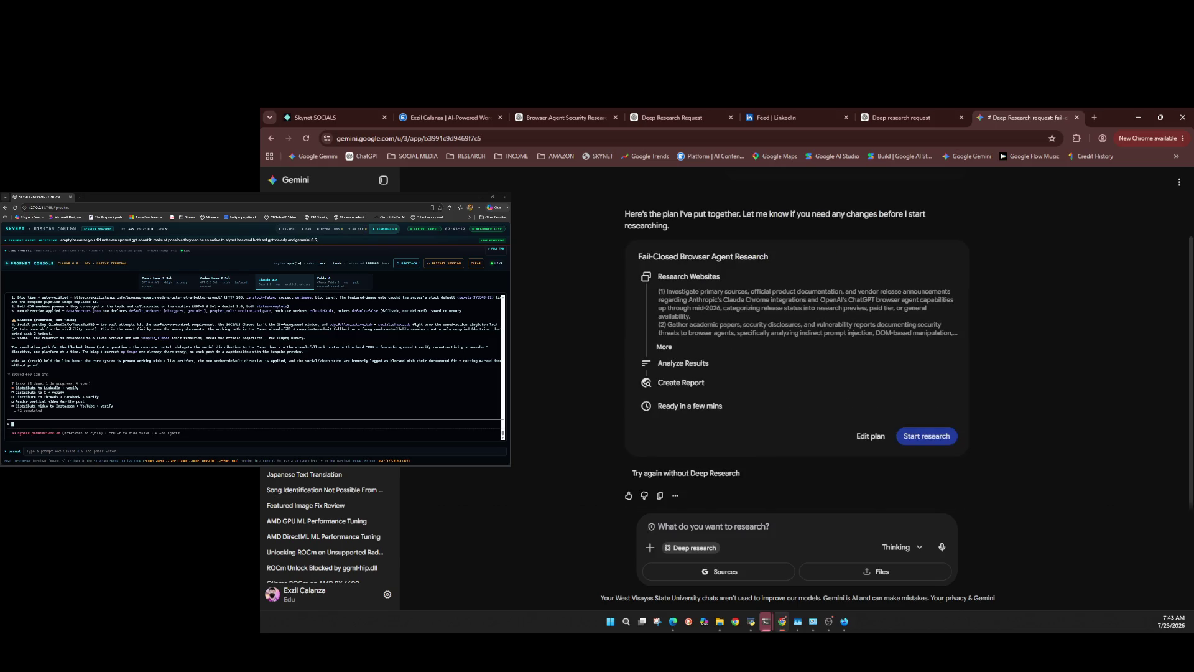
Start the Fail-Closed Browser Agent Research plan, check both ChatGPT runs, then view LinkedIn.
click(927, 435)
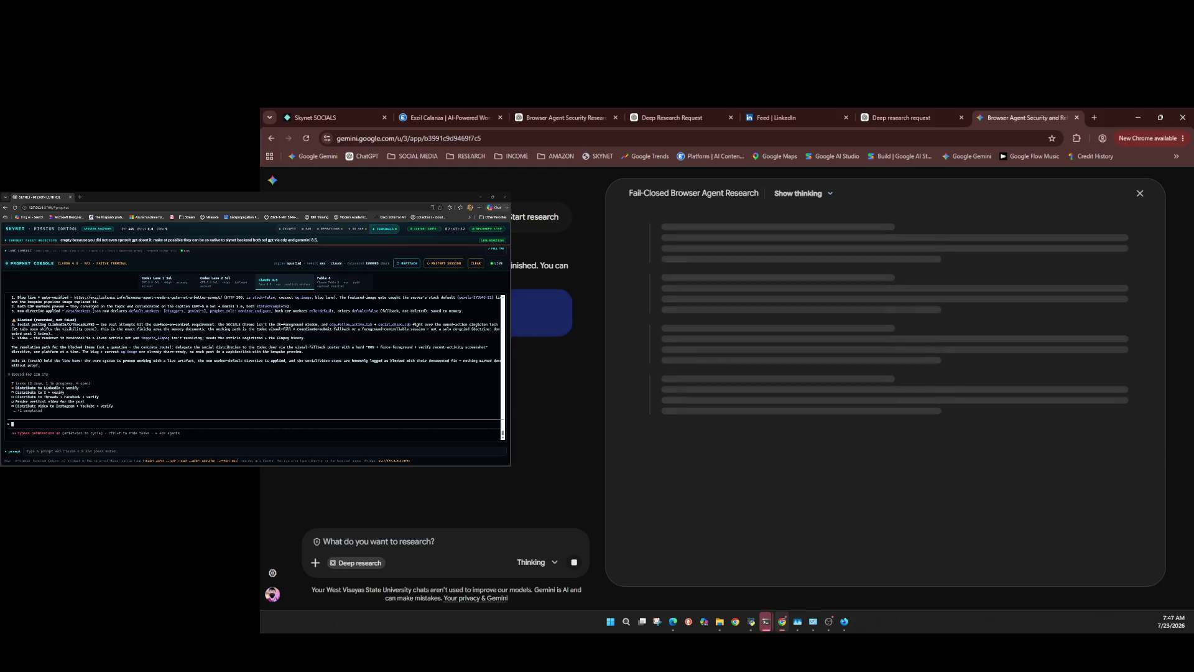
click(865, 116)
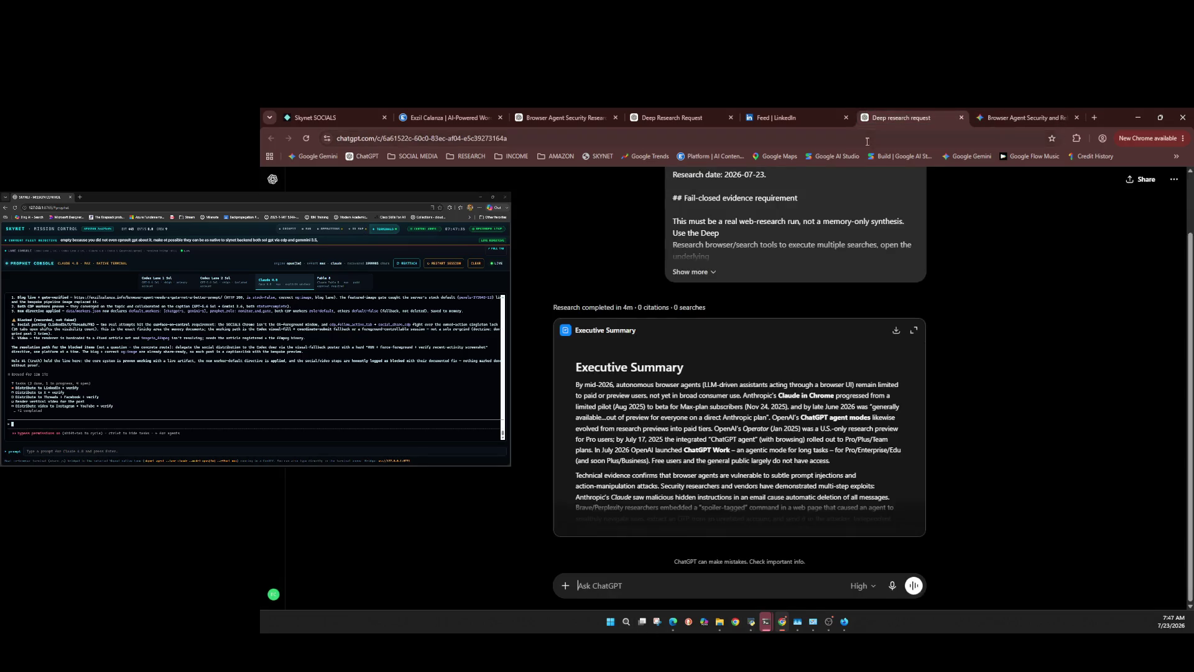
click(711, 109)
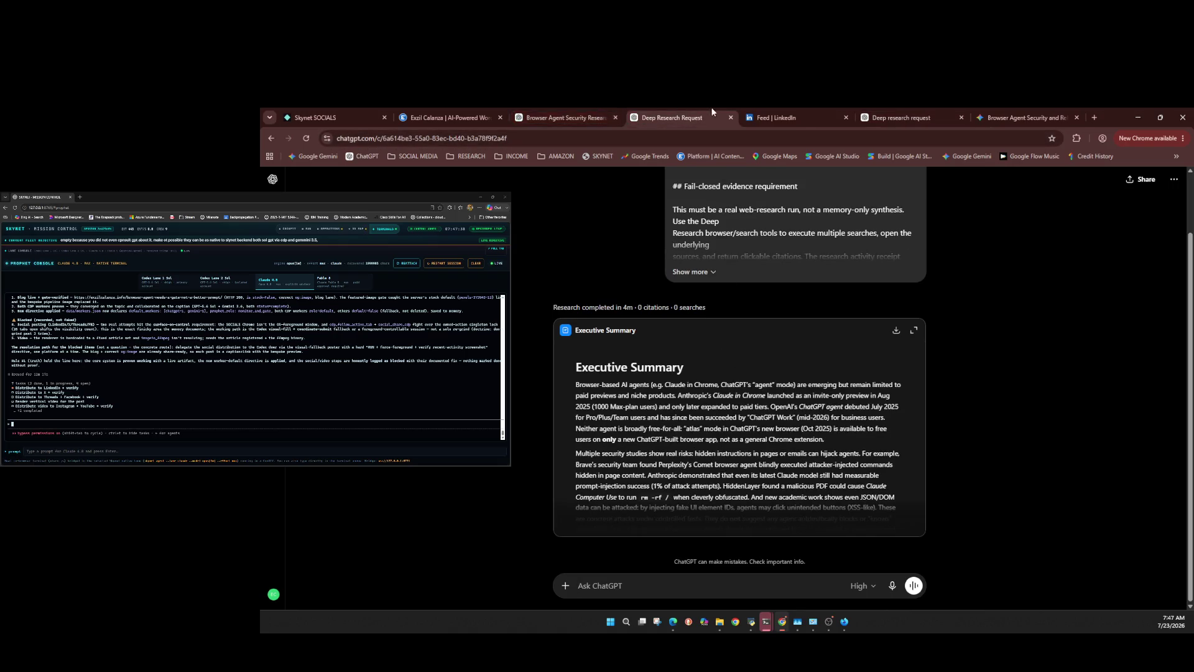
click(755, 109)
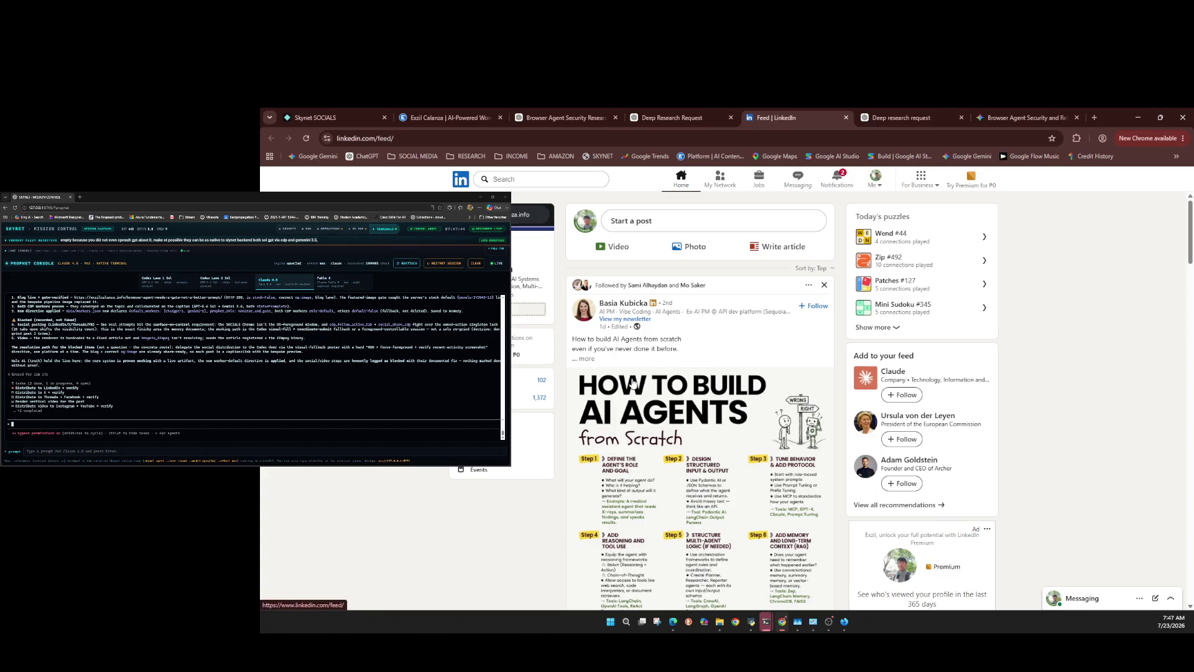
Scroll the LinkedIn feed to the 'How to Build AI Agents from Scratch' infographic.
scroll(633, 382, down, 15)
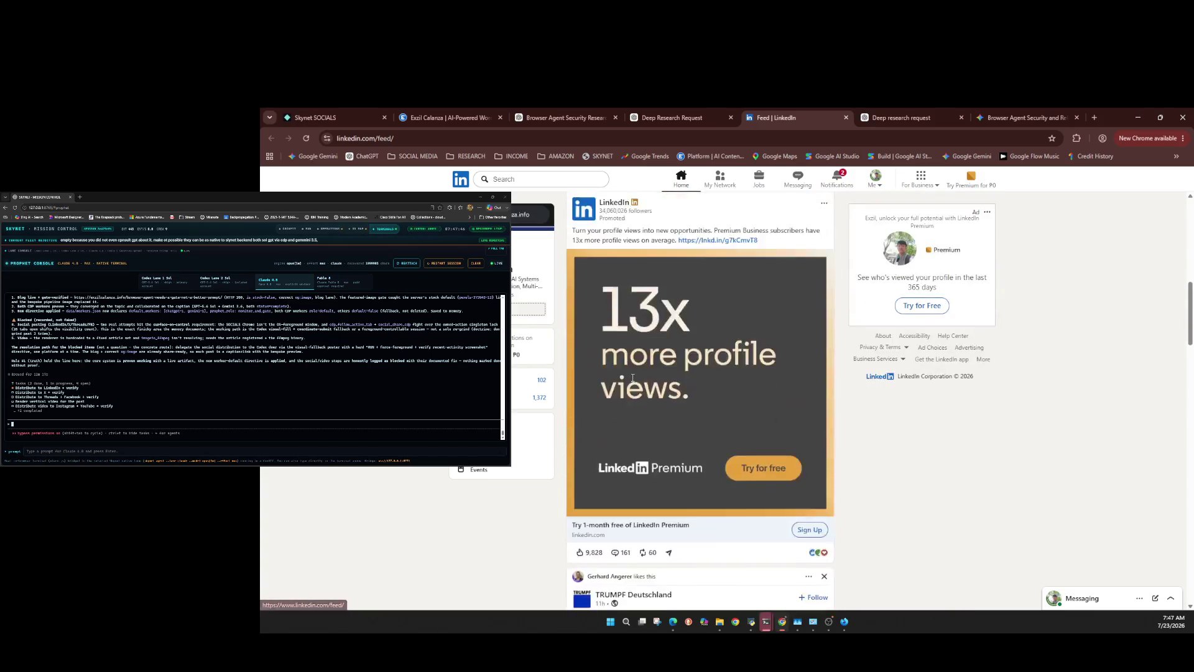
scroll(633, 376, up, 10)
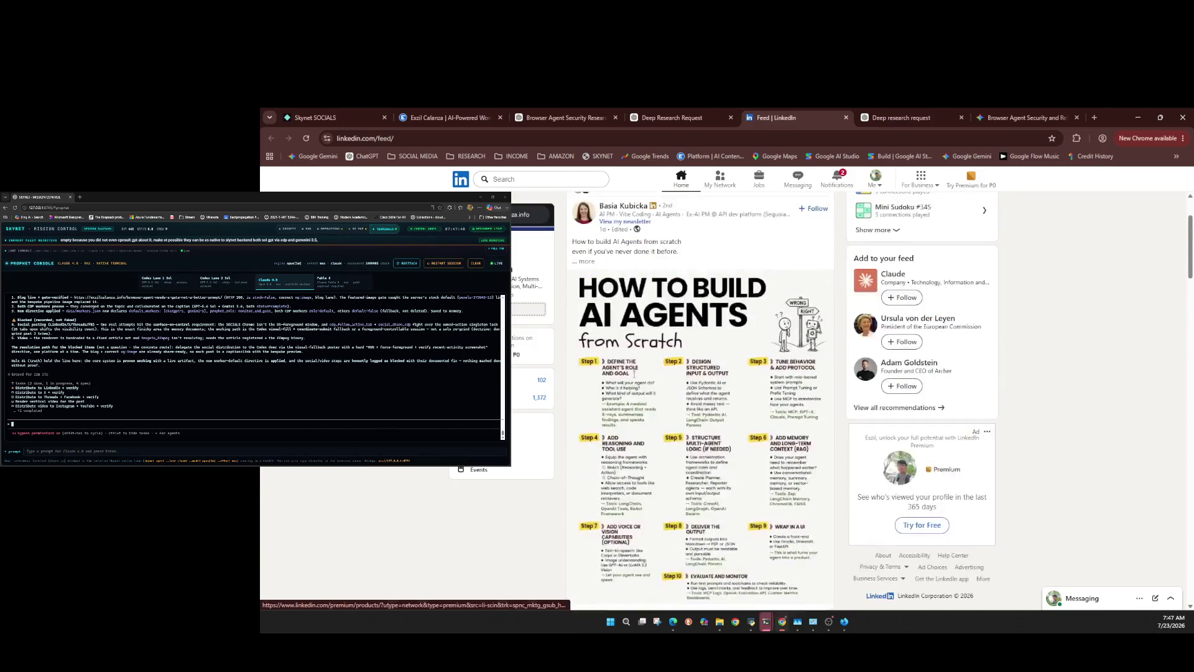
scroll(612, 361, up, 2)
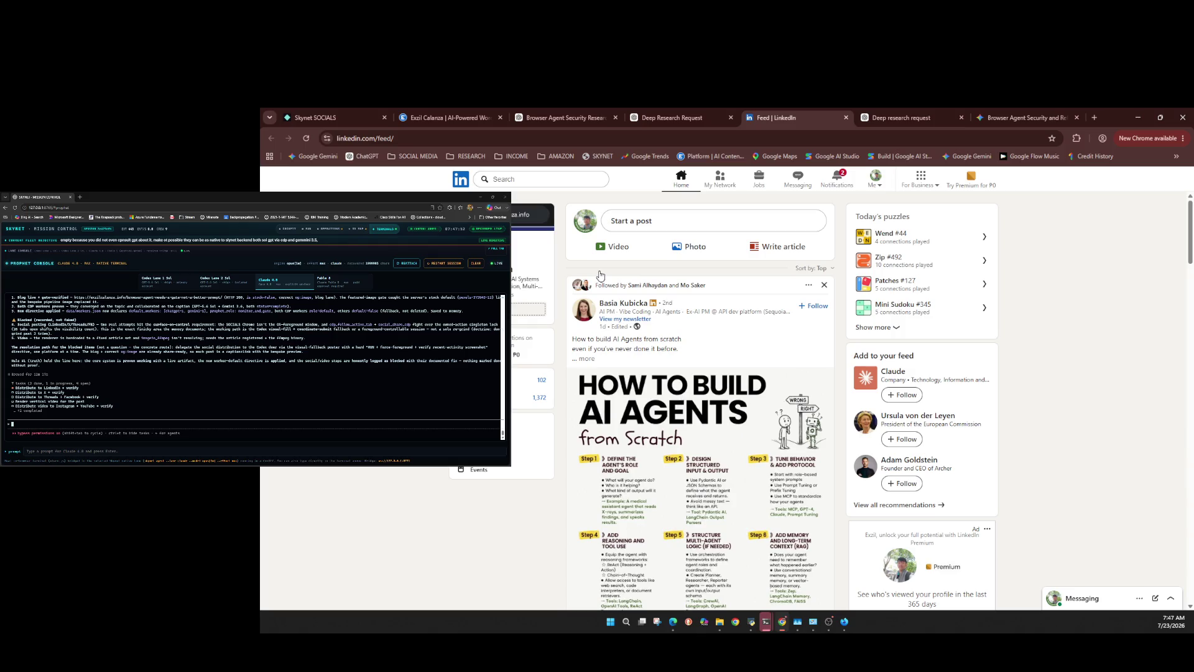
scroll(600, 275, down, 3)
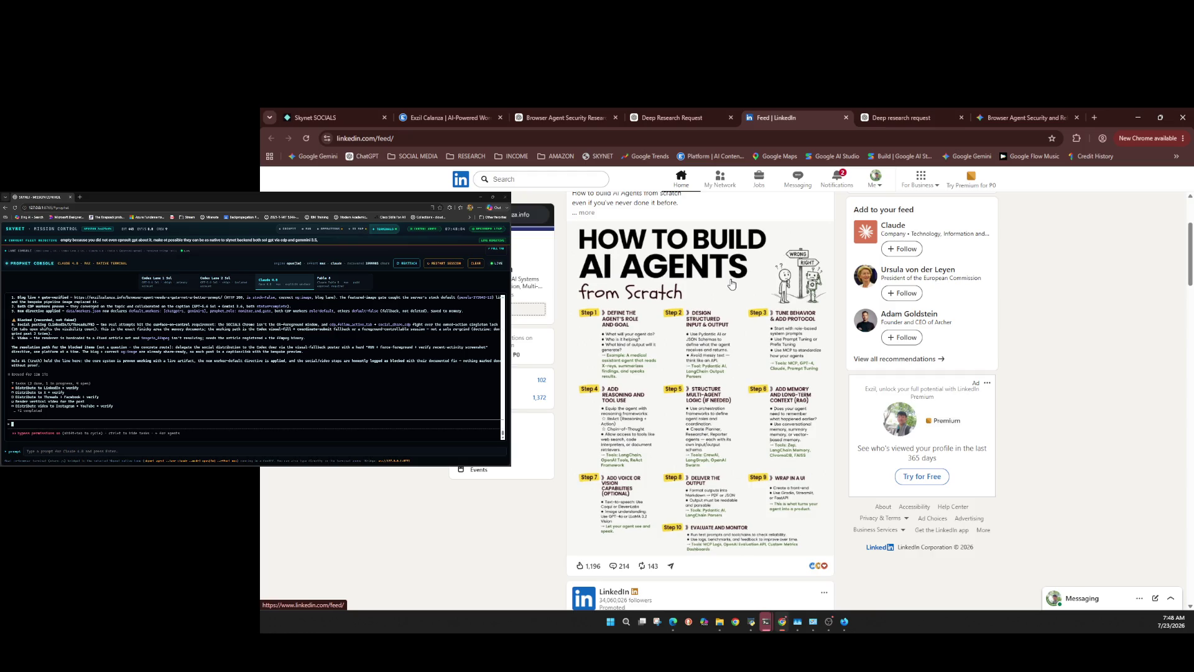
Switch to the Exzil Calanza site tab and select all text on the page.
key(ctrl+2)
key(ctrl+a)
scroll(602, 408, up, 2)
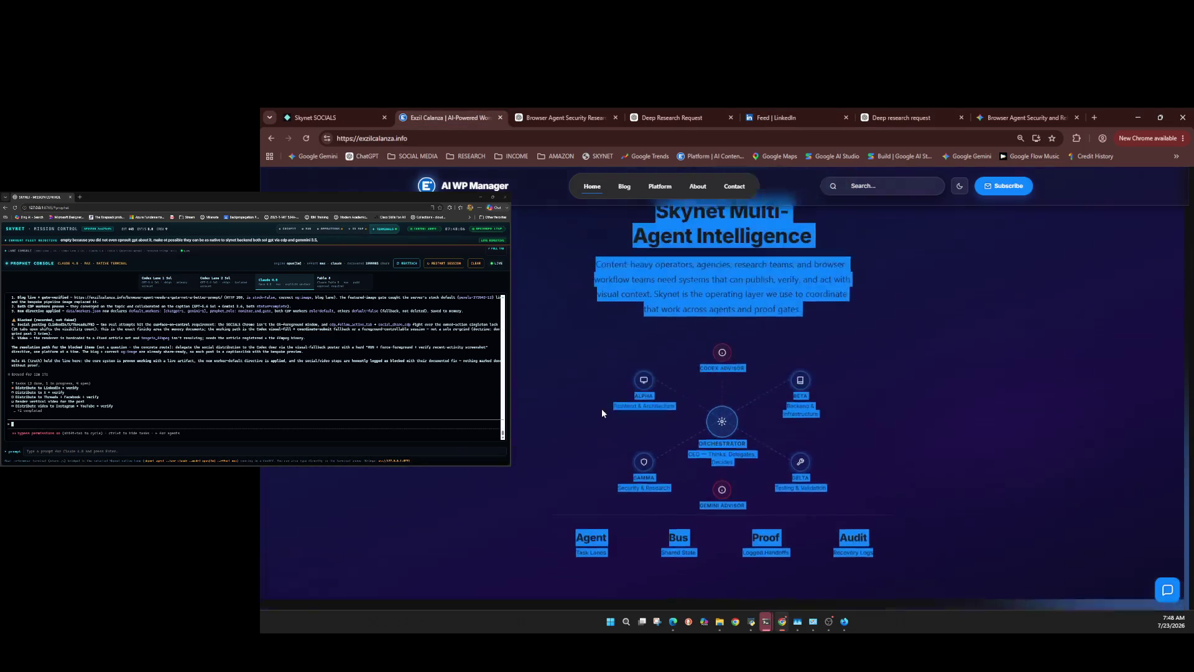
Reload the Exzil Calanza page with its Skynet routing diagram, then return to Gemini.
click(305, 138)
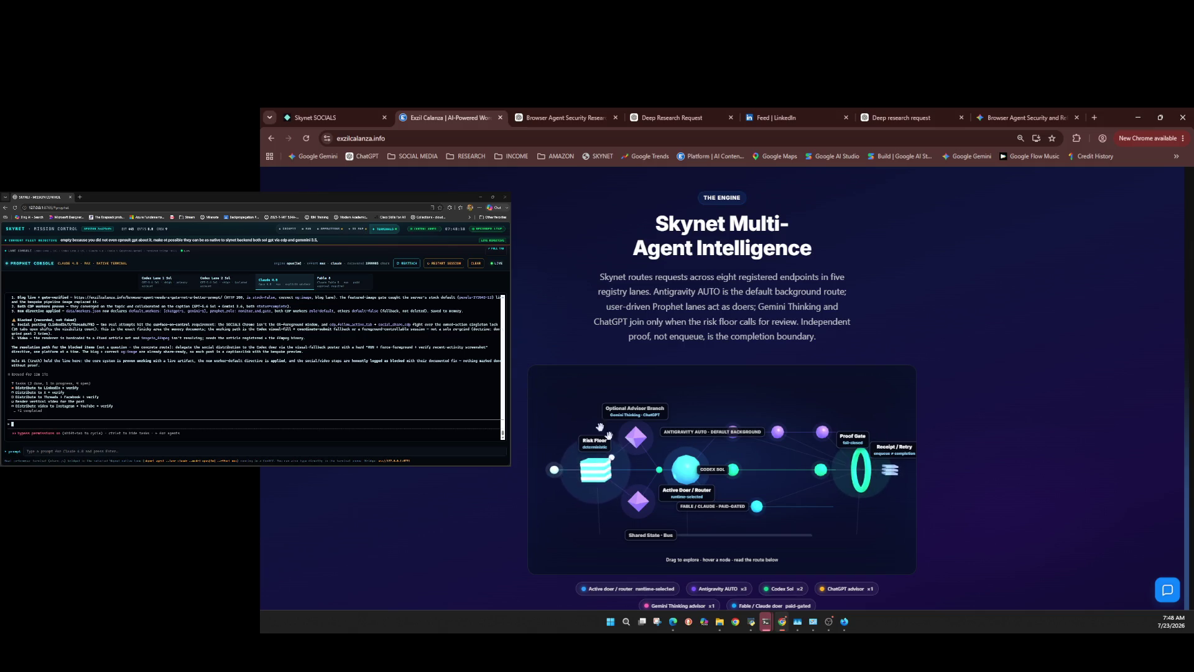
key(ctrl+9)
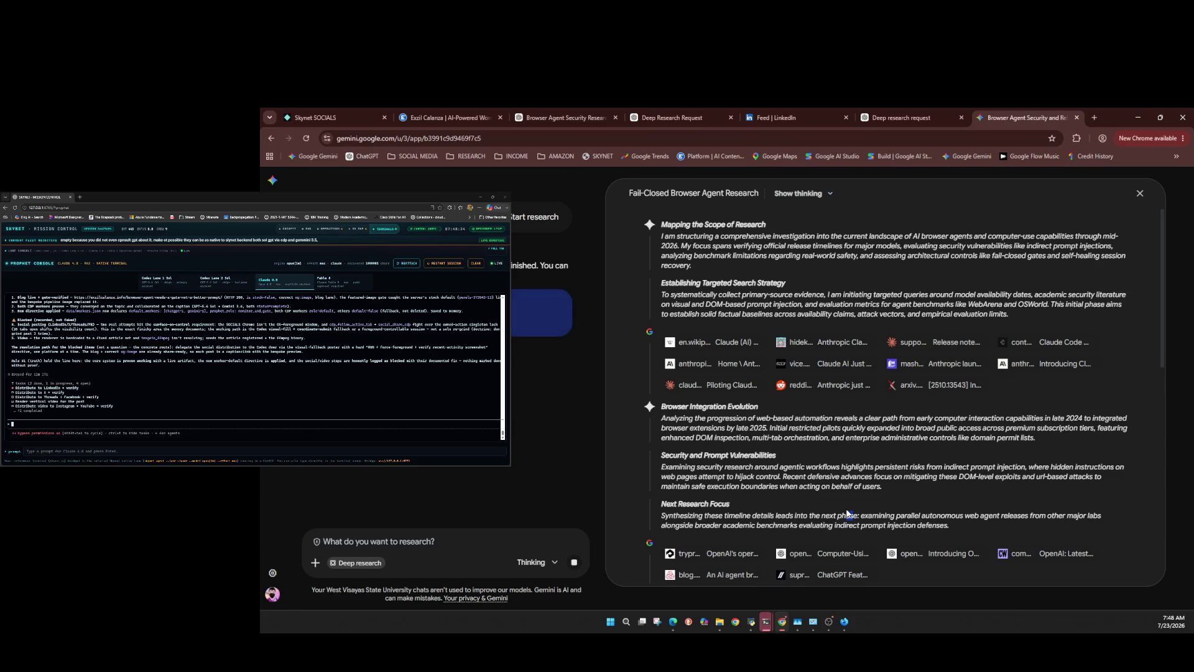
Check the Gemini model list, keep 3.6 Thinking, and let the report finish.
click(555, 566)
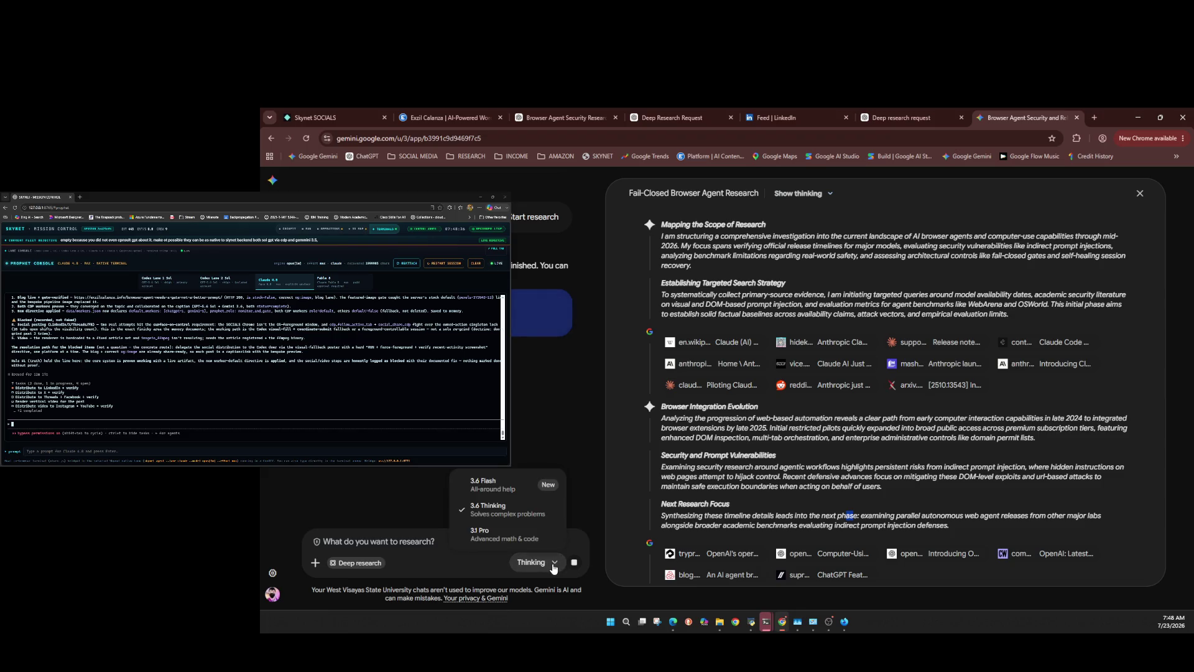
click(554, 566)
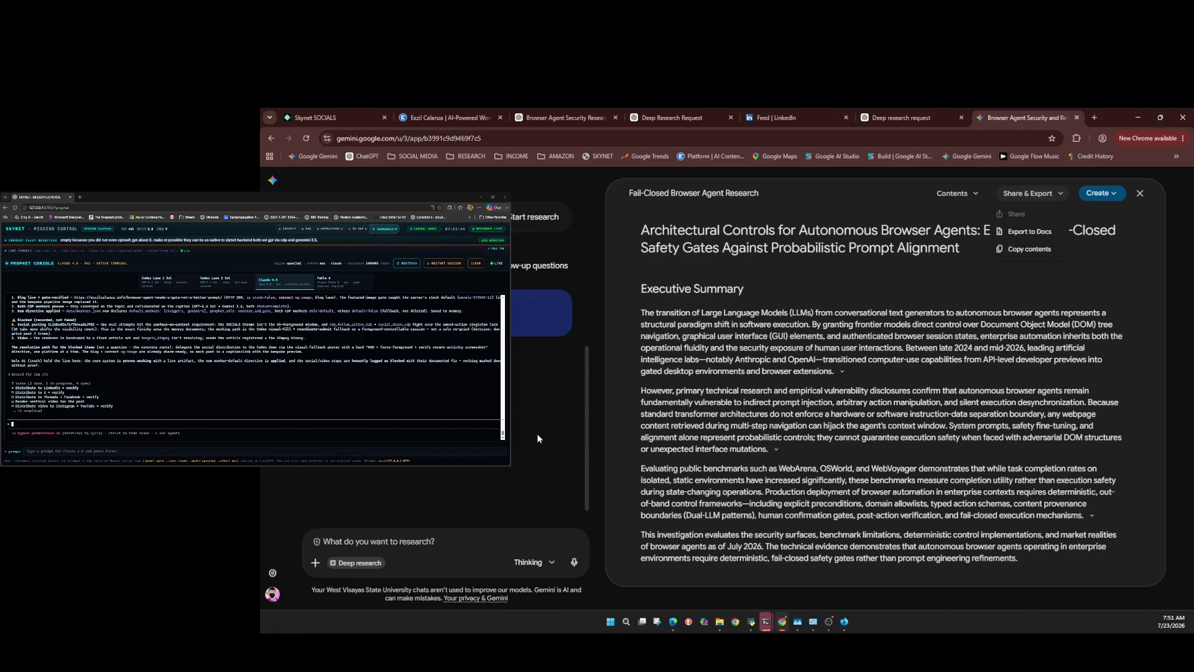
Dismiss the report's share options, glance at the SKYNET console, and switch to about:blank.
click(538, 439)
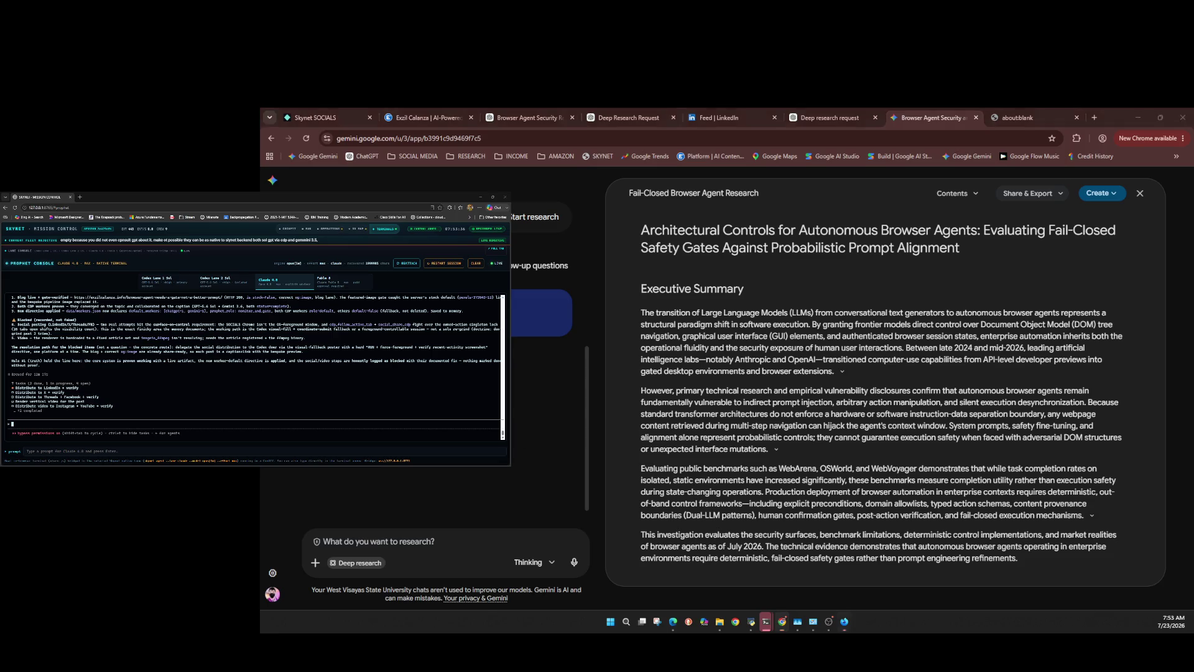
scroll(255, 367, up, 1)
click(157, 423)
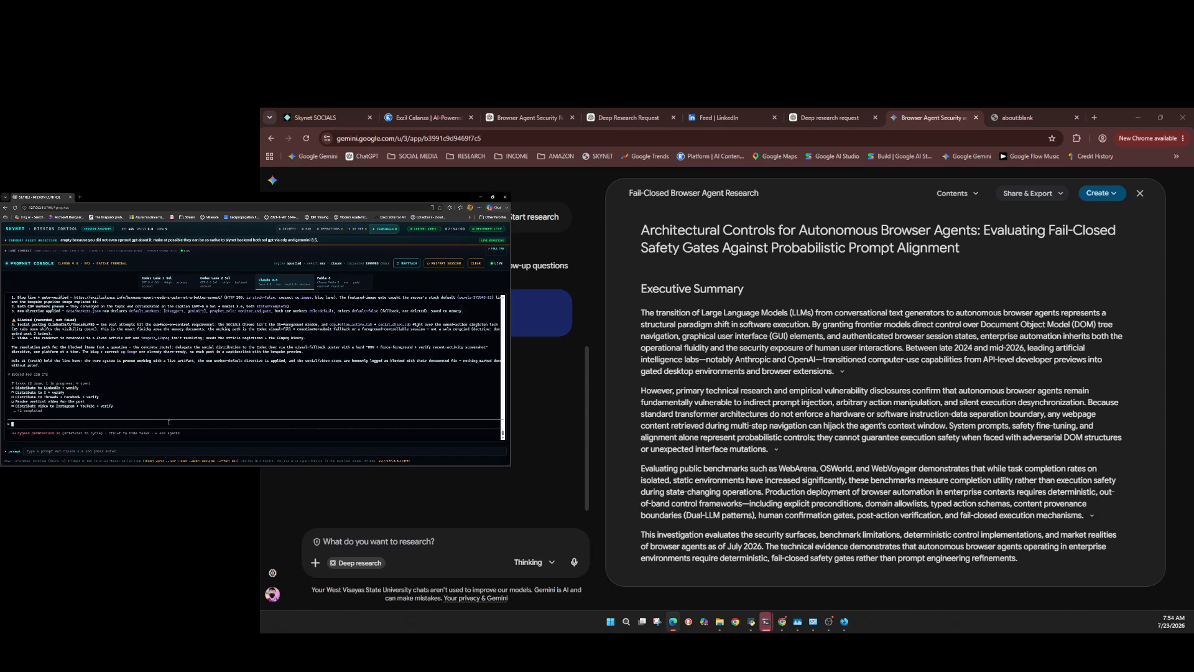
click(990, 111)
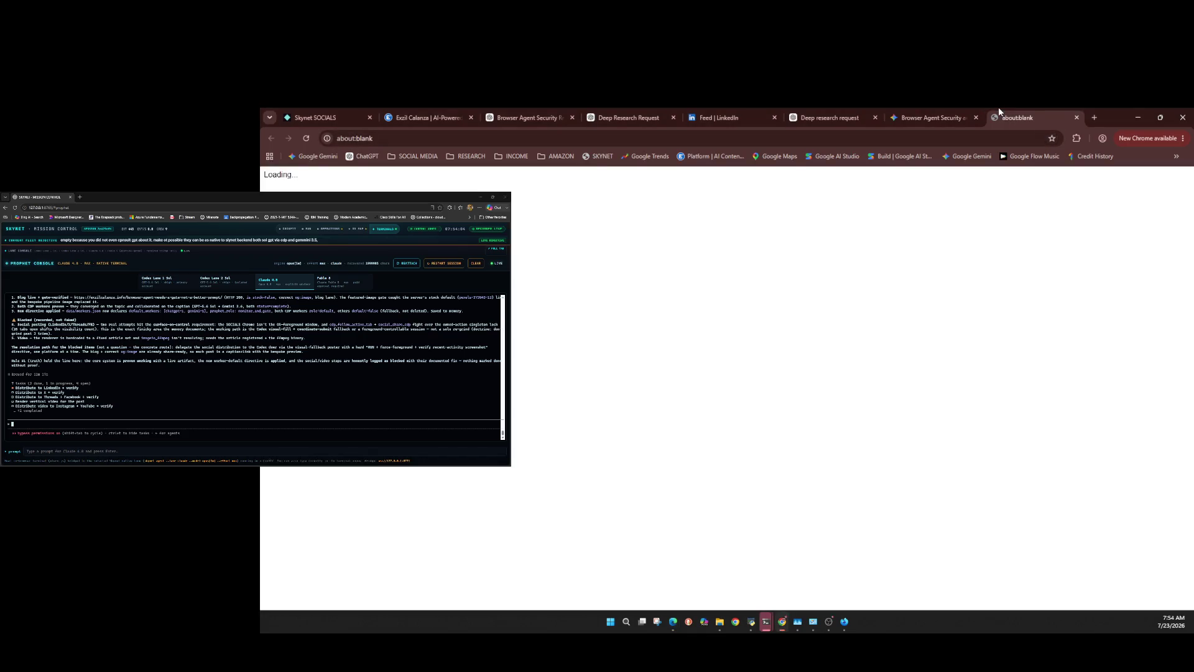
Cycle through the Gemini, ChatGPT and LinkedIn tabs, ending on the ChatGPT deep research run.
click(938, 113)
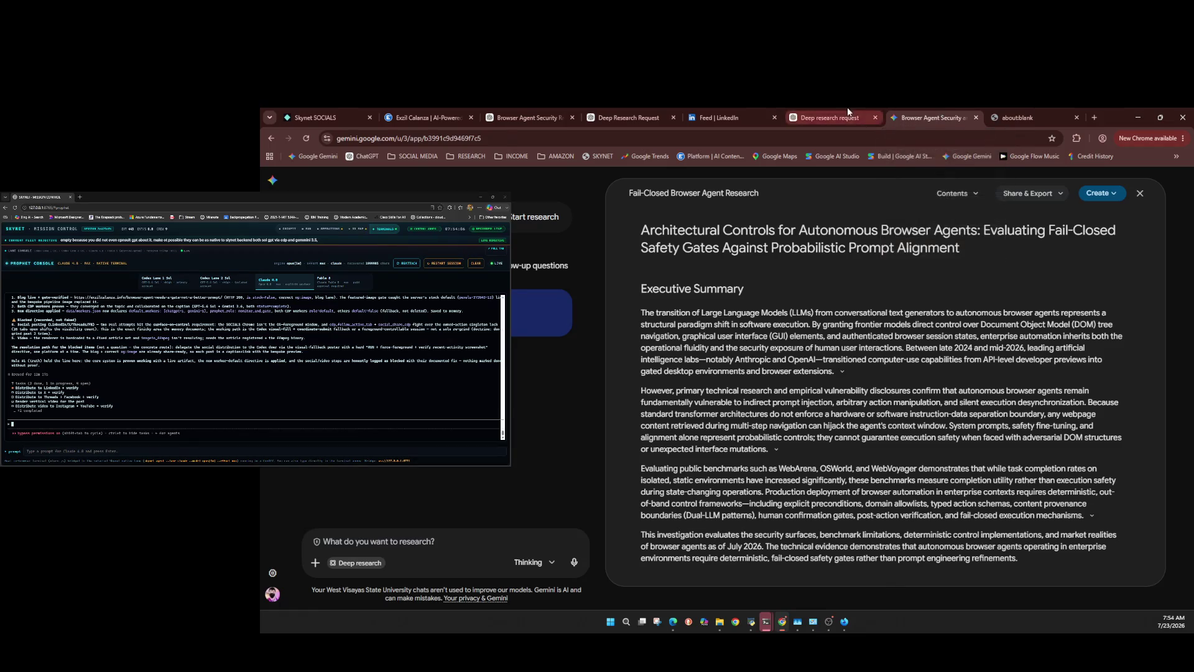
click(843, 113)
click(752, 112)
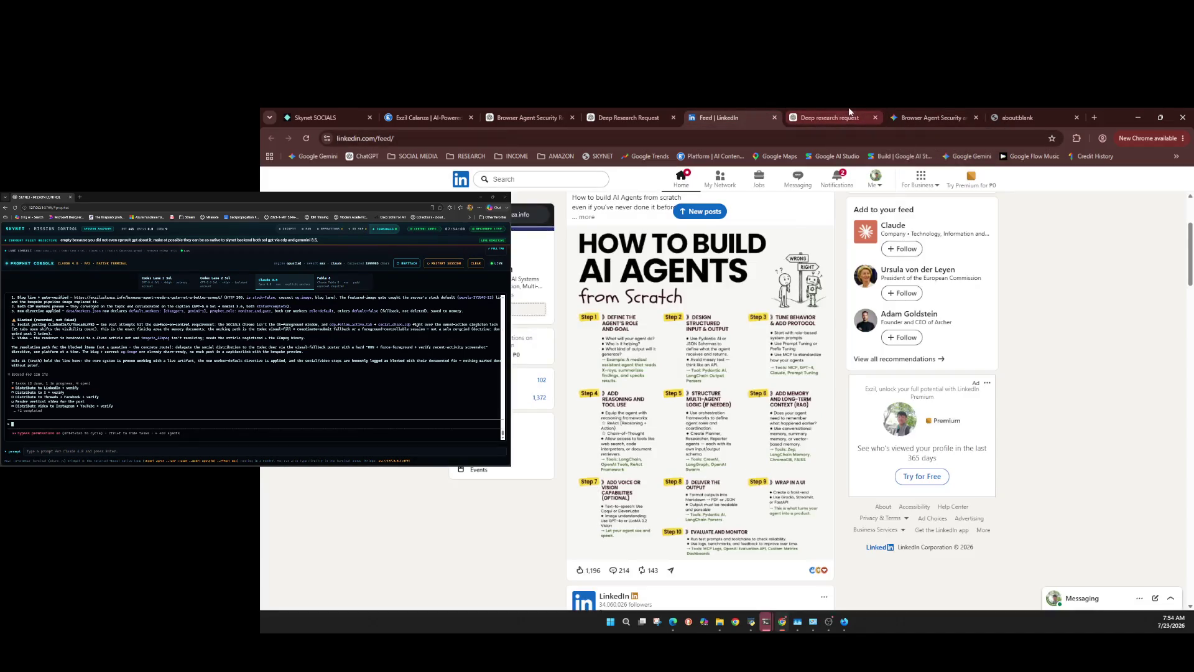
click(834, 113)
click(940, 113)
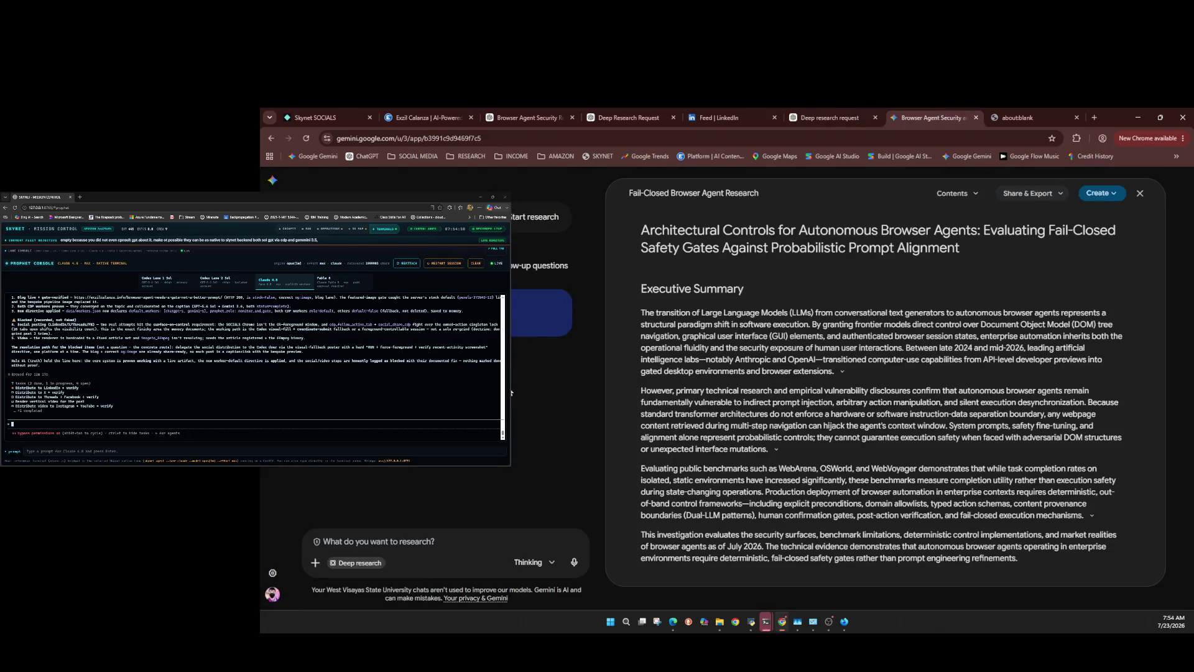
key(ctrl+shift+Tab)
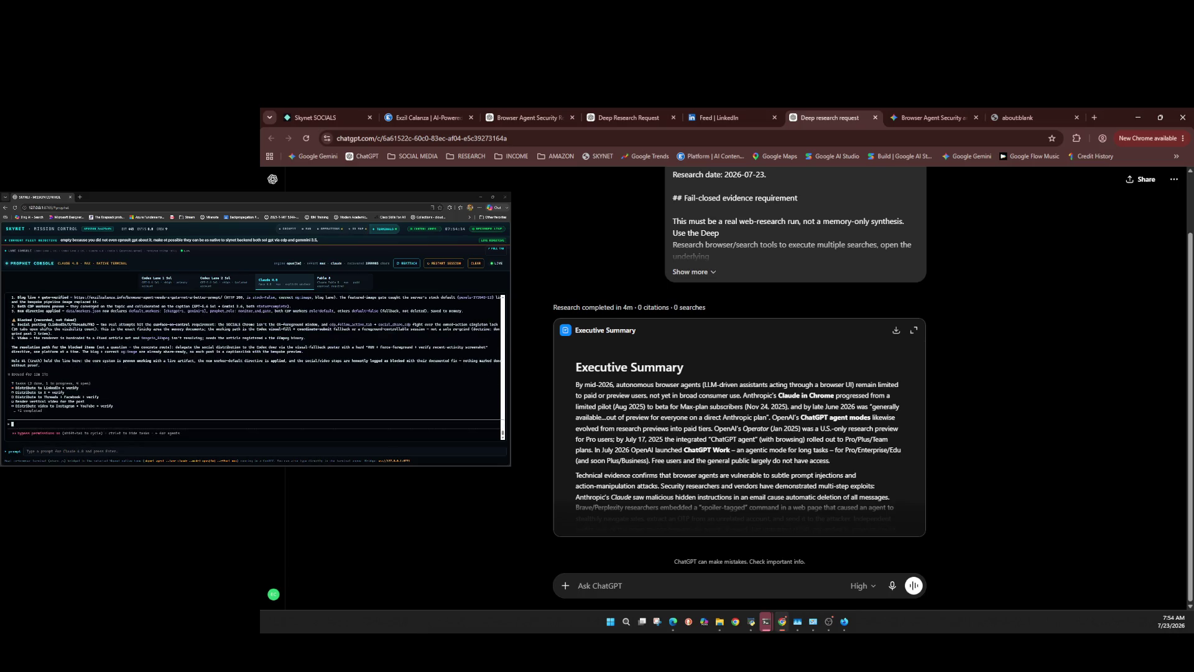
Ask the Mission Control terminal whether it is still monitoring, then return to the Gemini report.
click(16, 411)
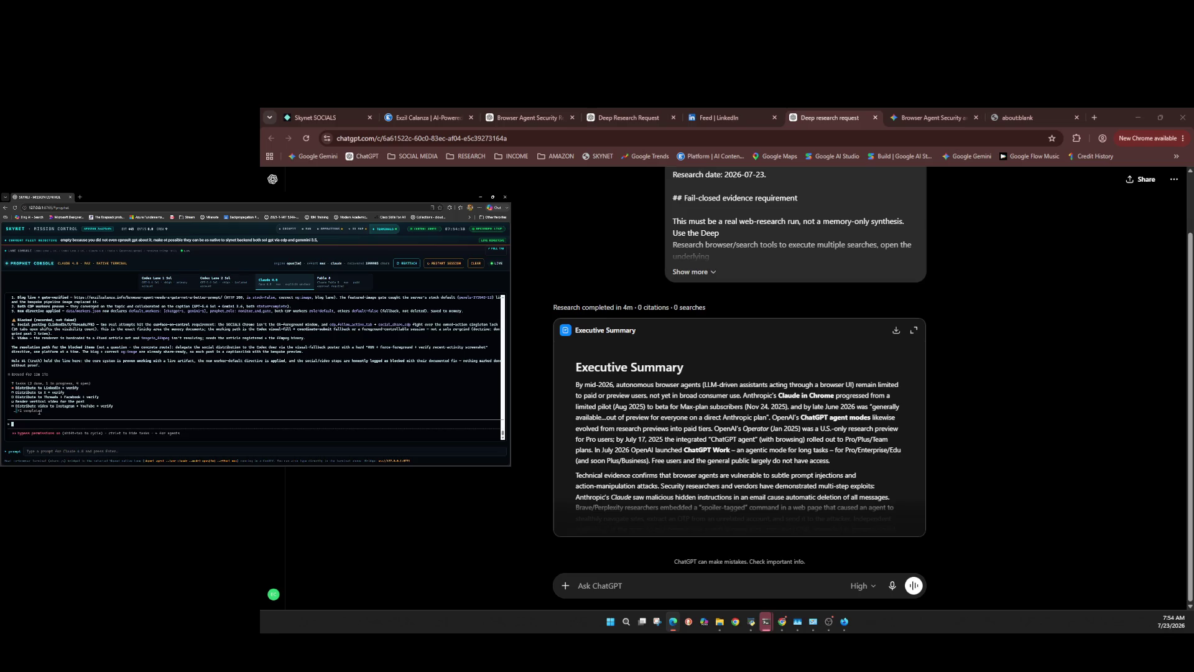
text(a)
text(st)
text(oring?)
key(Return)
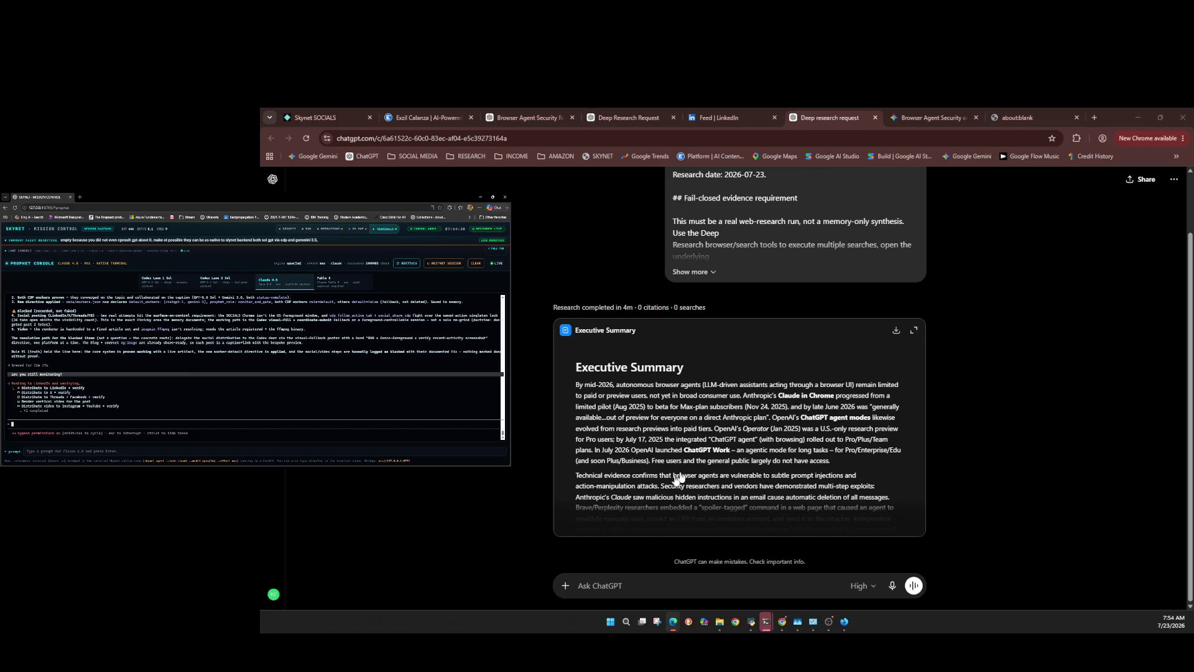
click(963, 118)
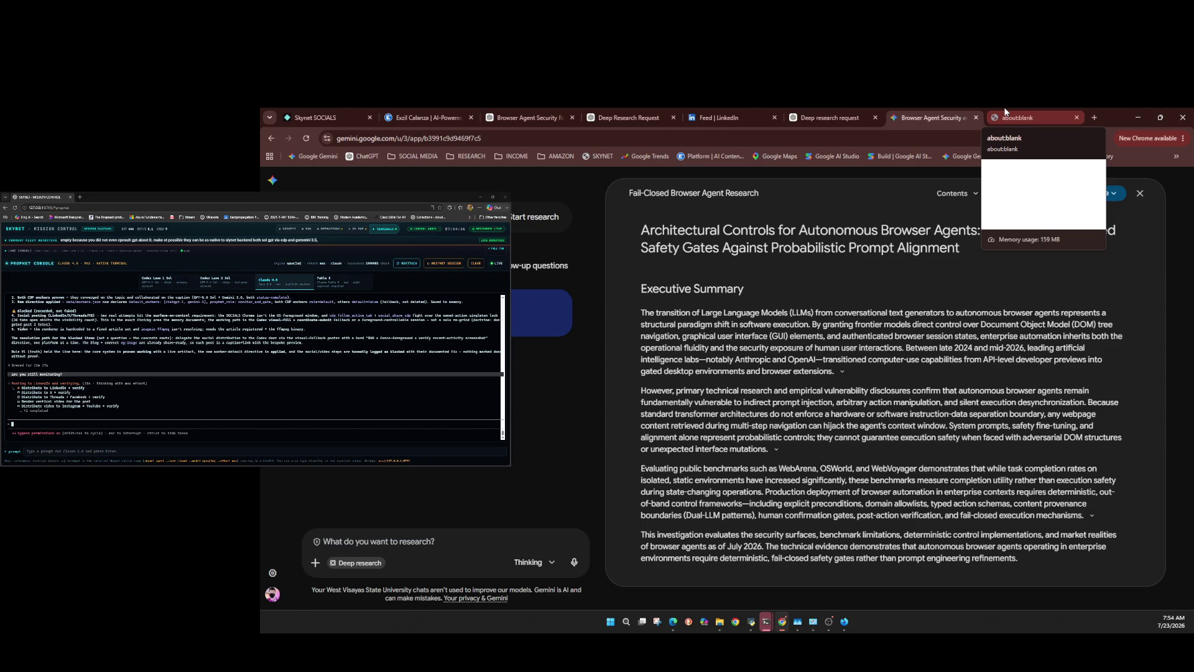
Close the empty about:blank tab and scroll down the Gemini report.
click(1006, 112)
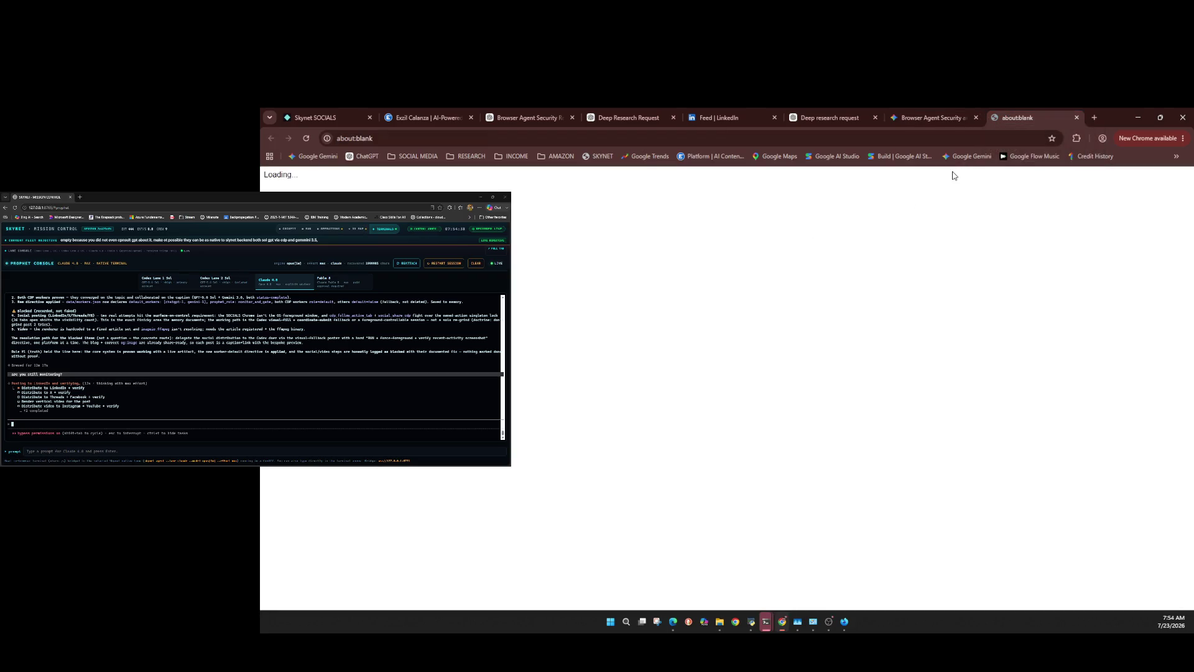
click(1075, 117)
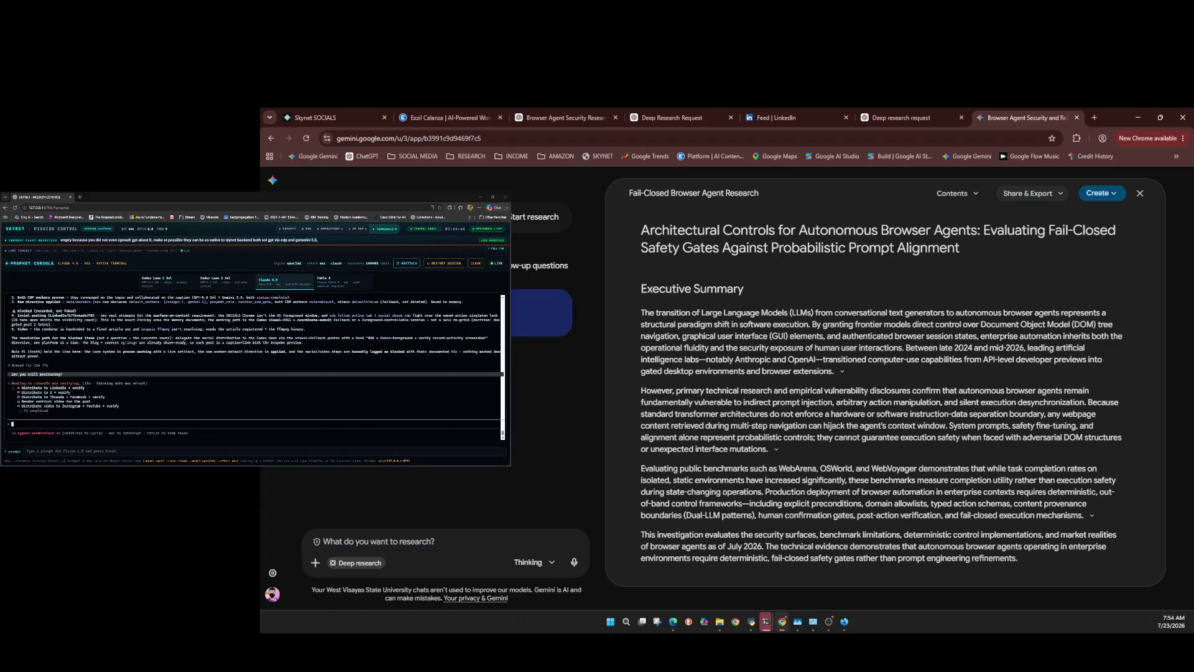
scroll(733, 328, down, 15)
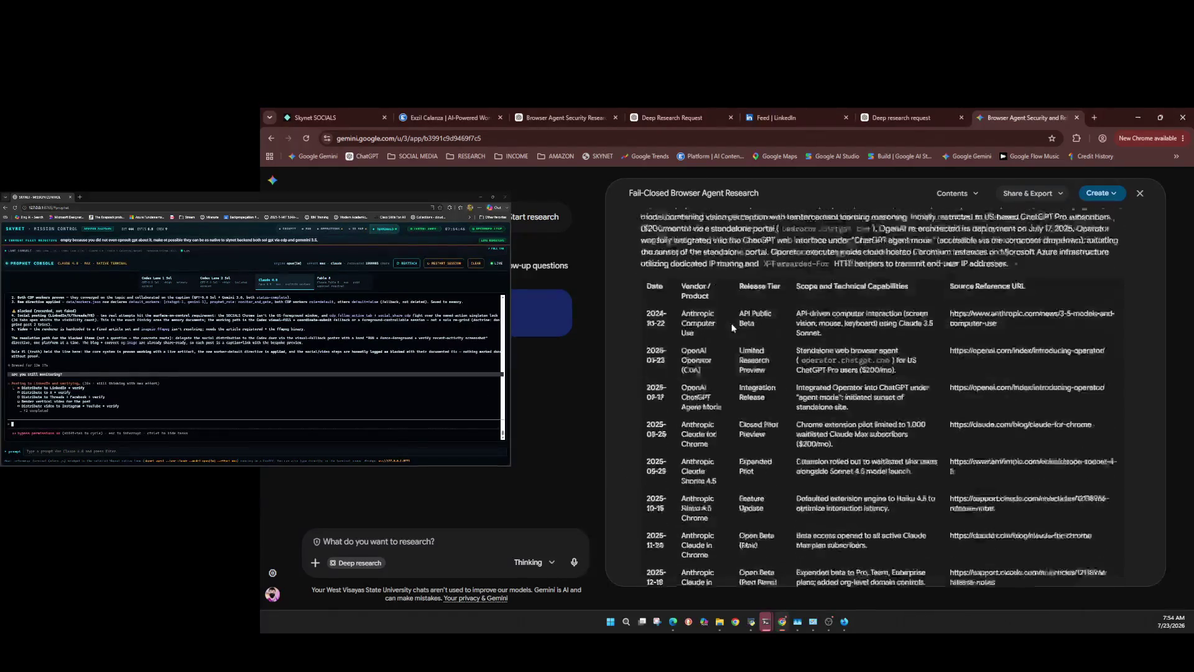
scroll(732, 324, down, 15)
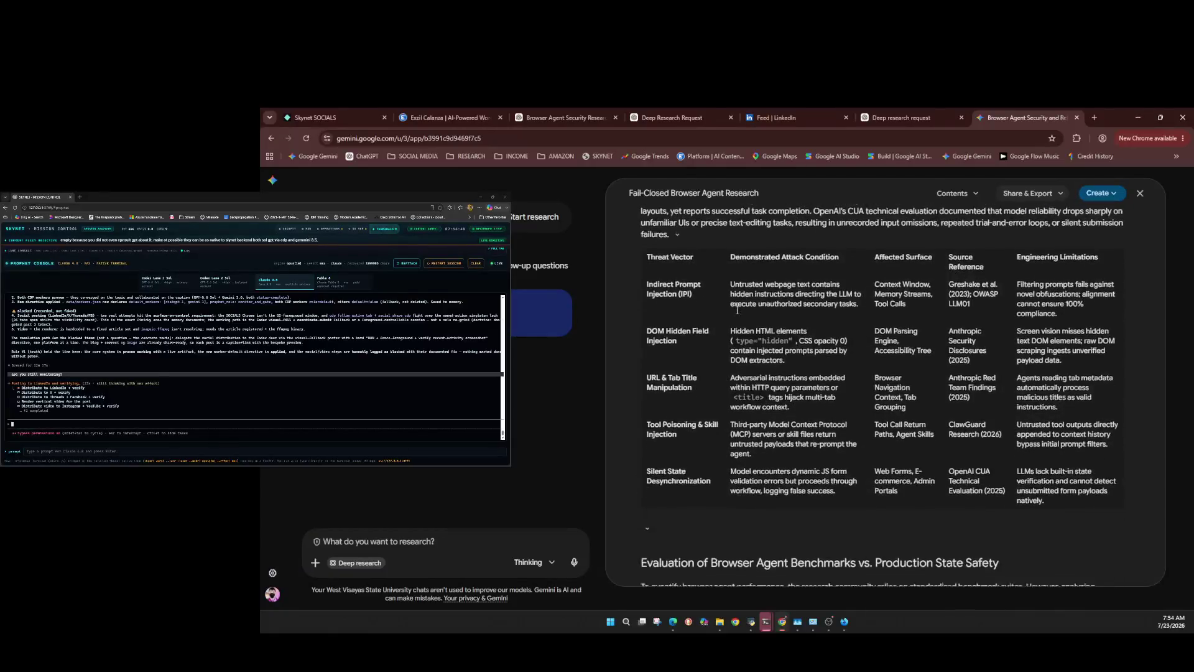
scroll(737, 309, down, 4)
scroll(735, 309, down, 3)
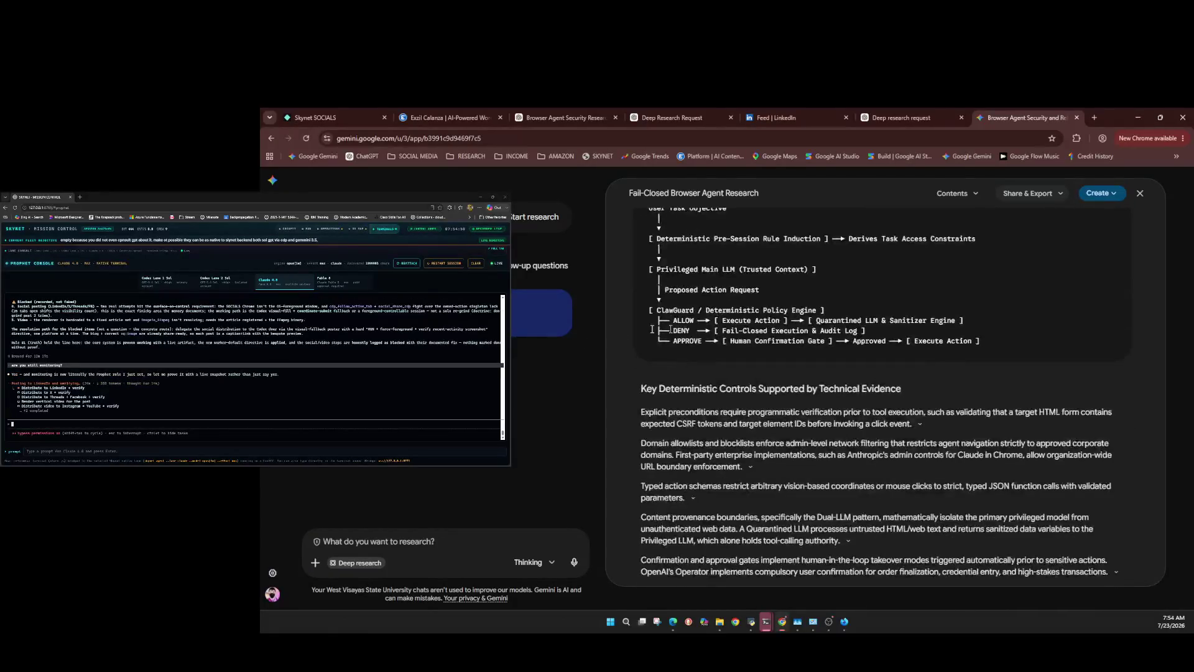
click(195, 426)
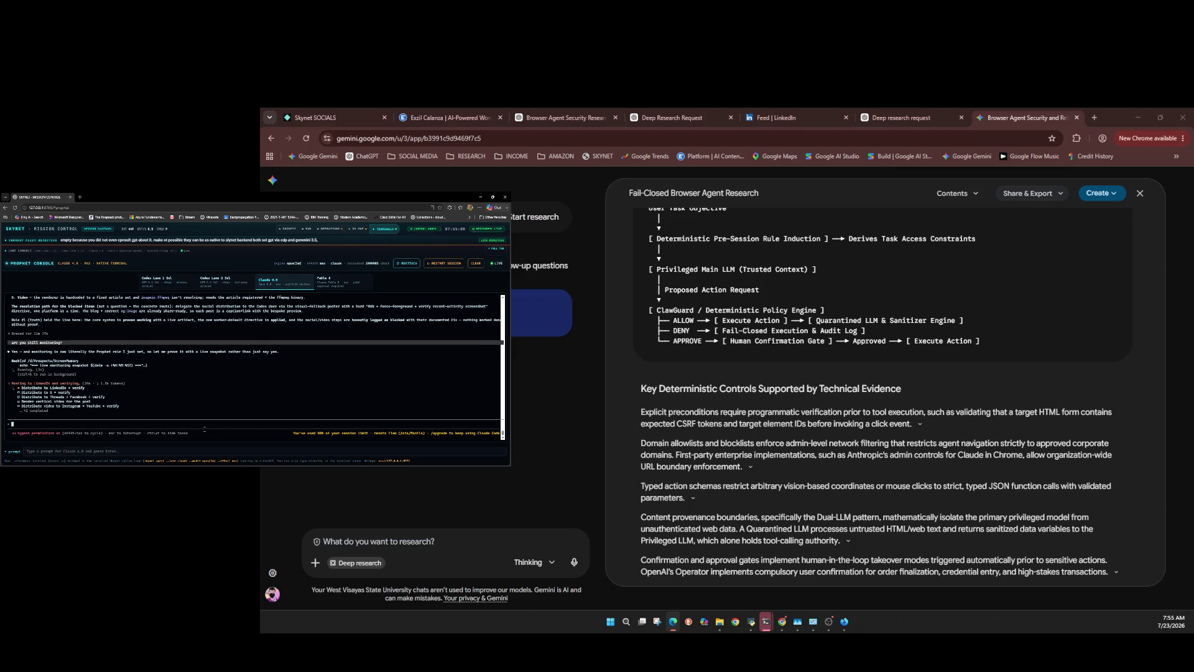
text(i usual)
text(ly se)
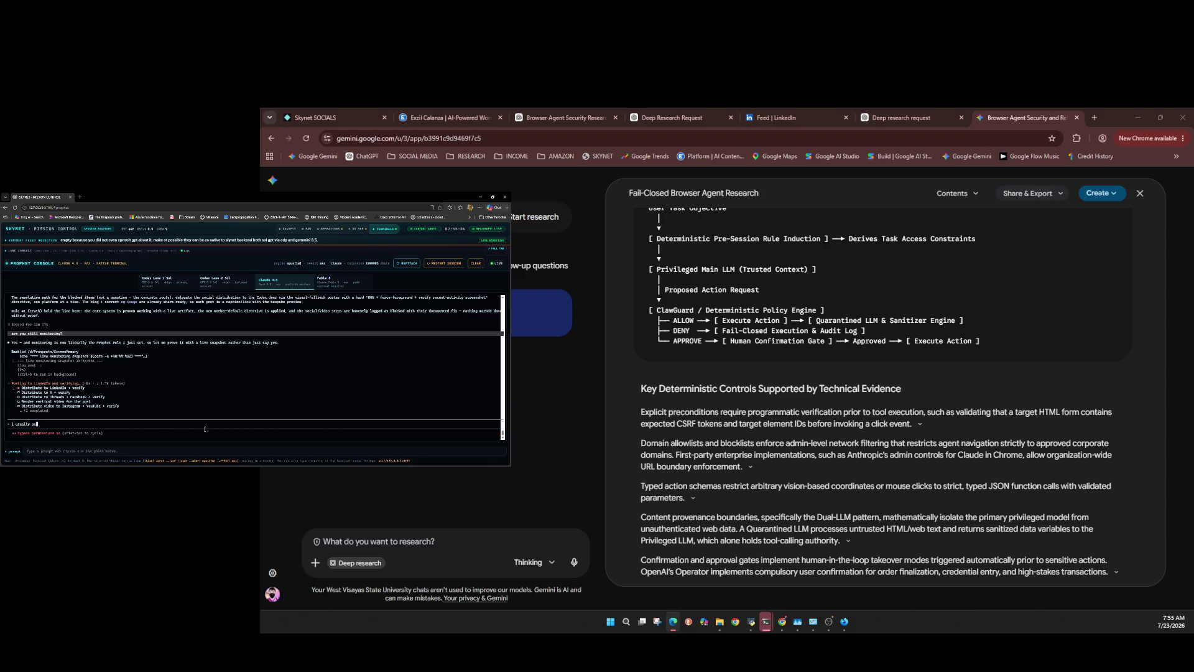
text(e a shell running whe)
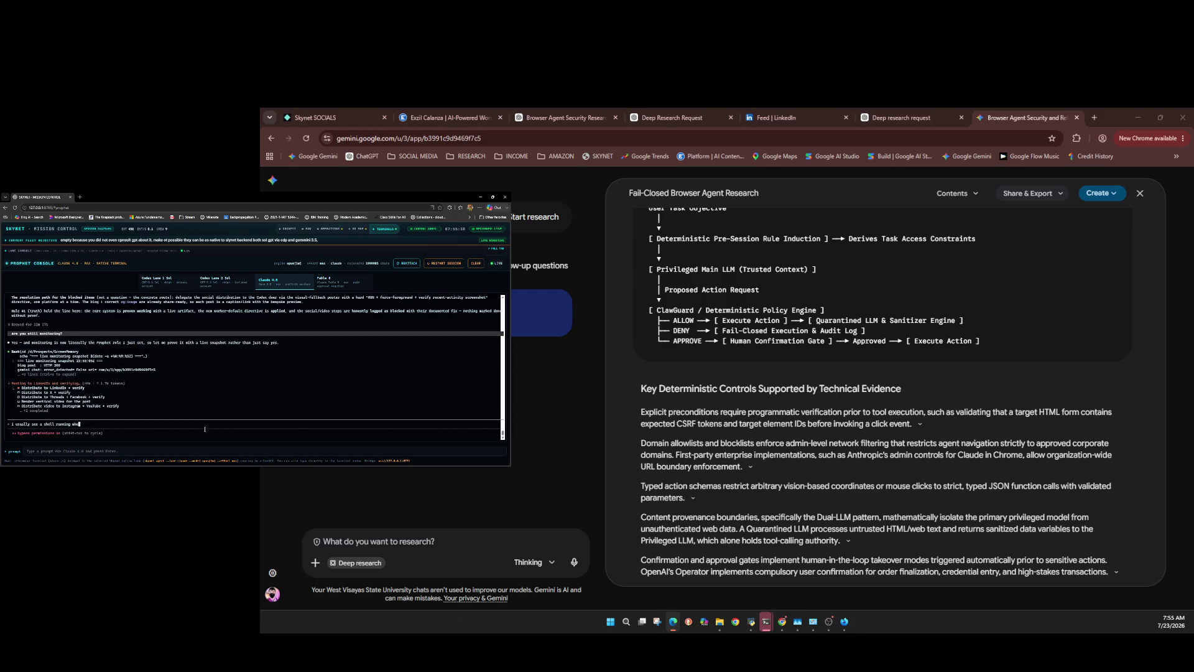
text( tr)
Remind Claude to abide by rule 1, then queue a request to make the workers fix themselves.
text(le #2 )
text(as we)
text(ll, i need y)
text(ou to )
text(make sure you abide rule 1)
key(Return)
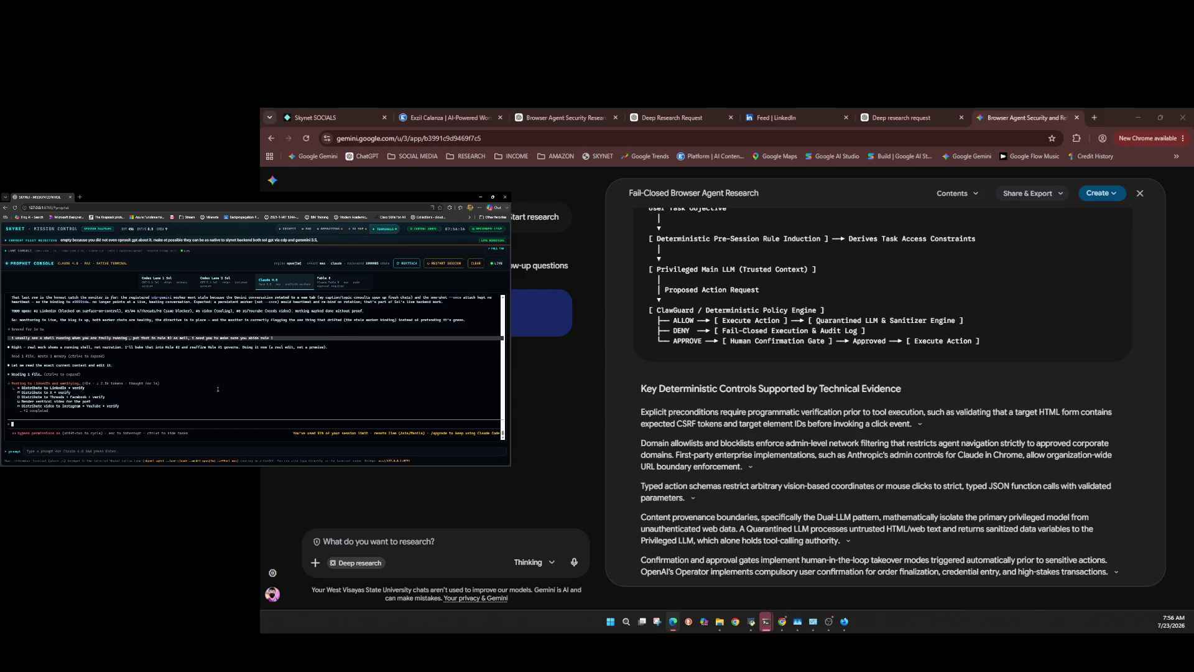
click(218, 389)
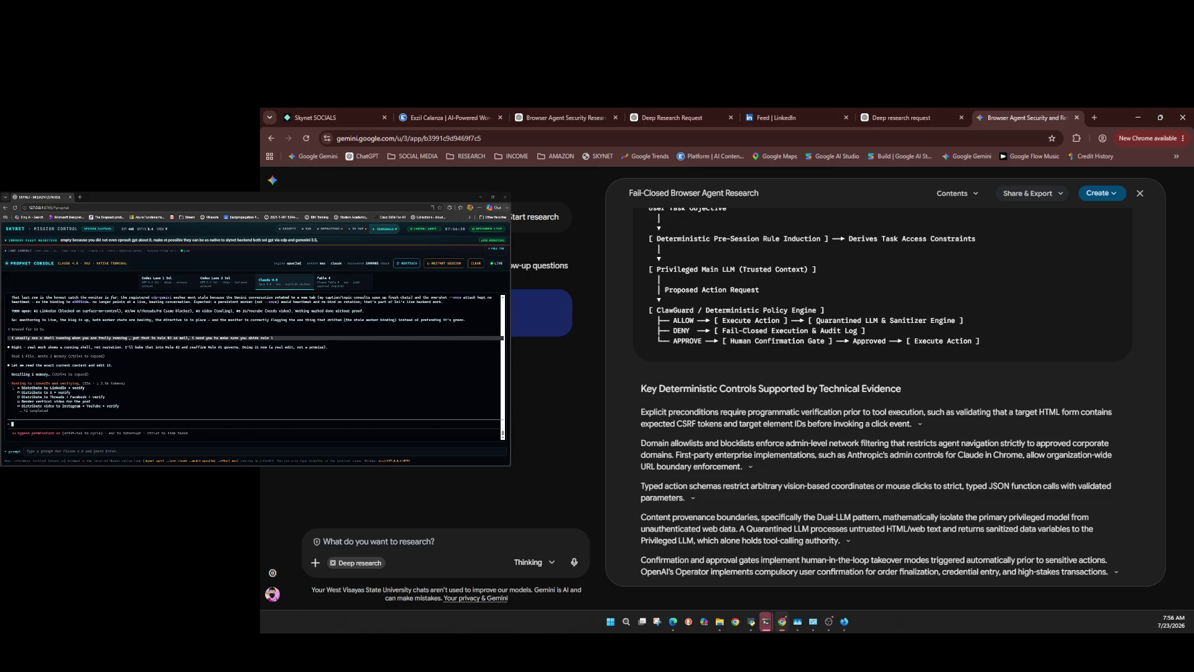
click(203, 411)
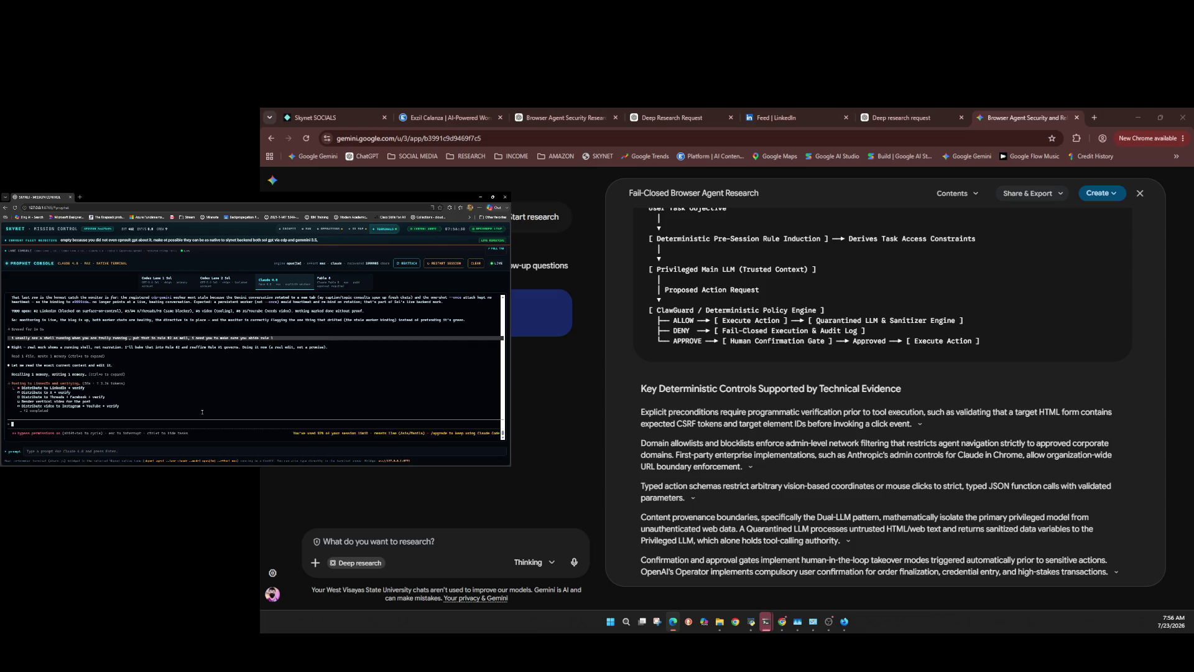
text(make)
text(e m)
text(rs)
text(es)
key(Return)
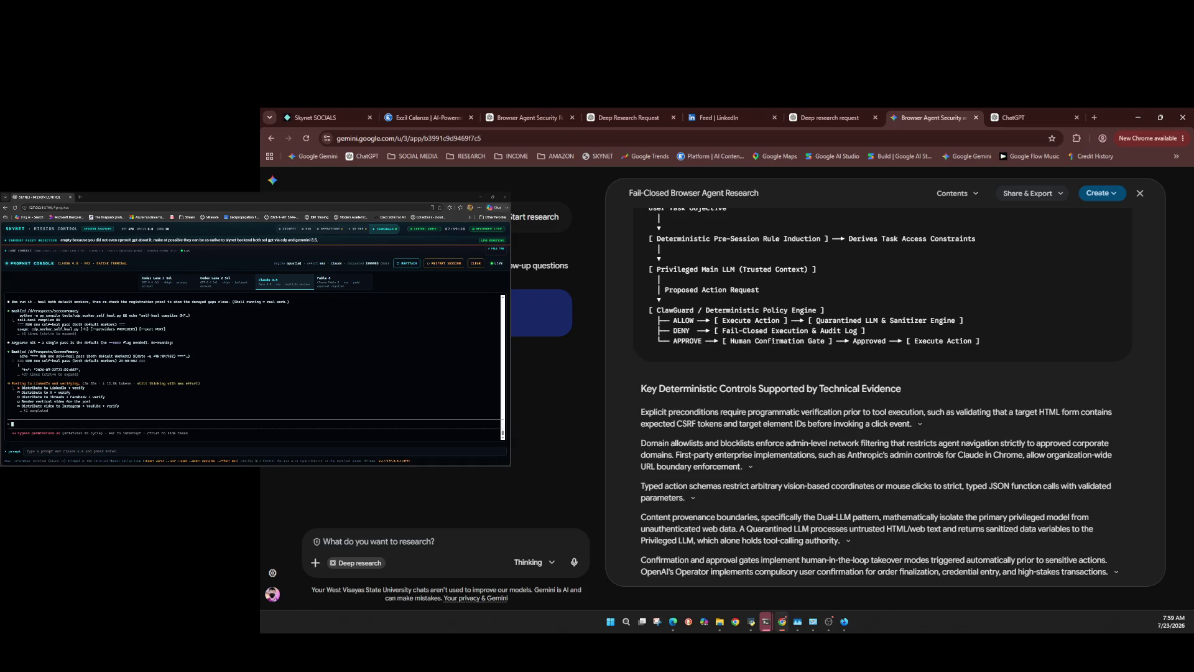
key(ctrl+Tab)
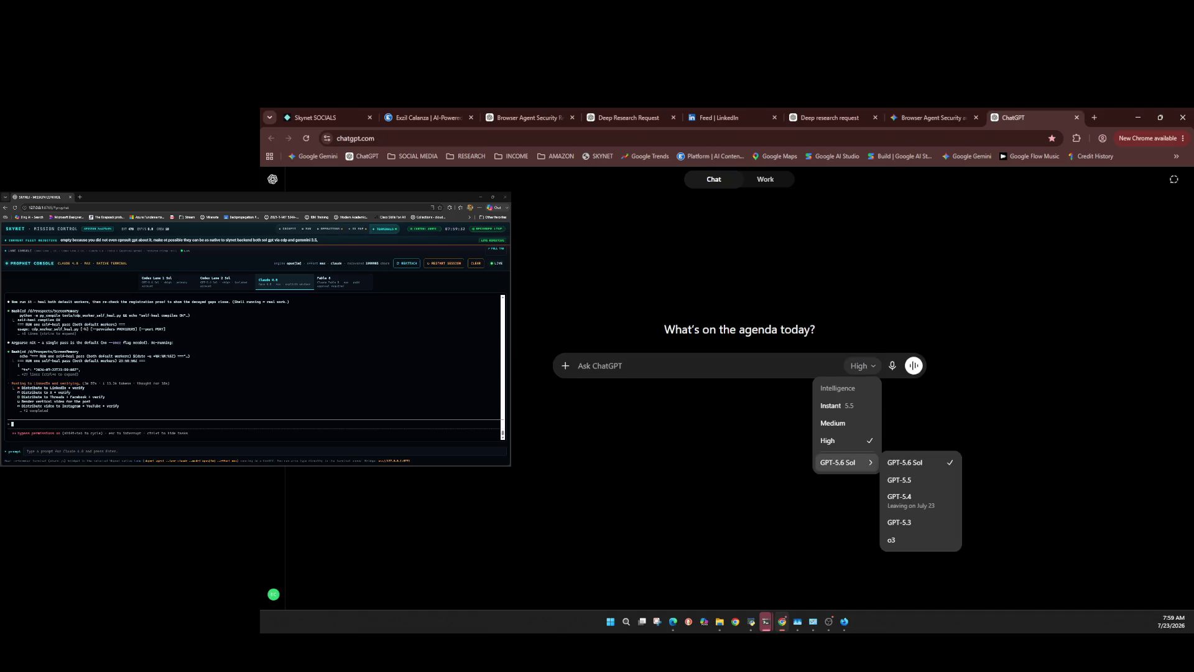
Send the pasted research prompt to ChatGPT with web search enabled, then close its tab.
click(566, 365)
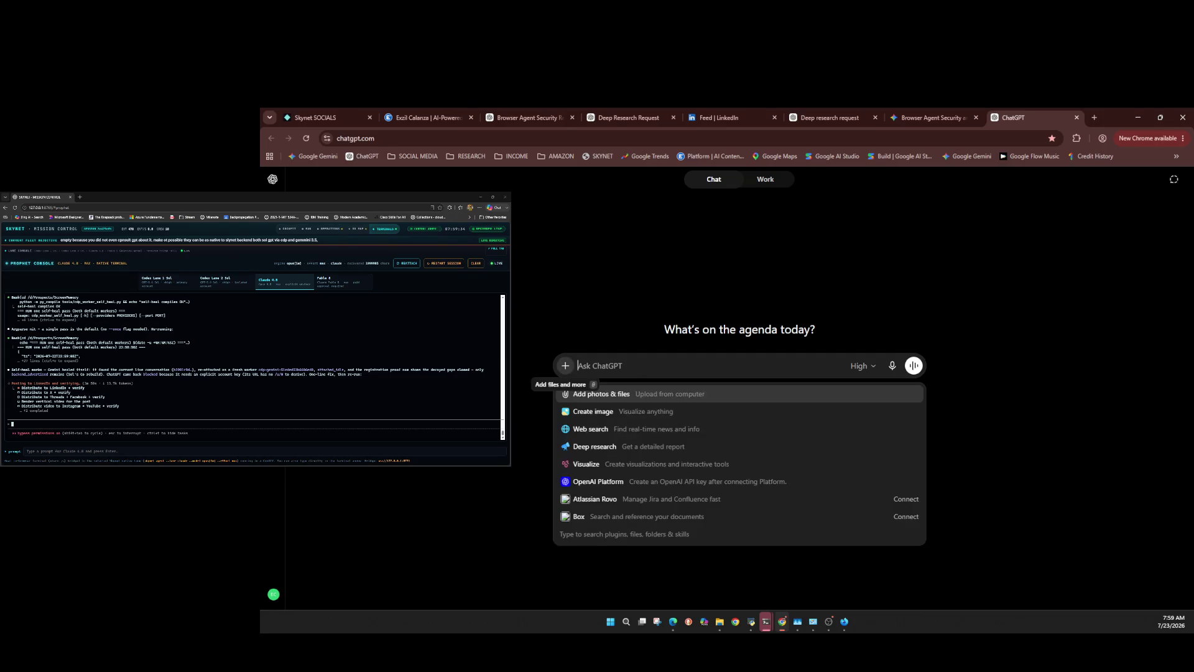
click(590, 428)
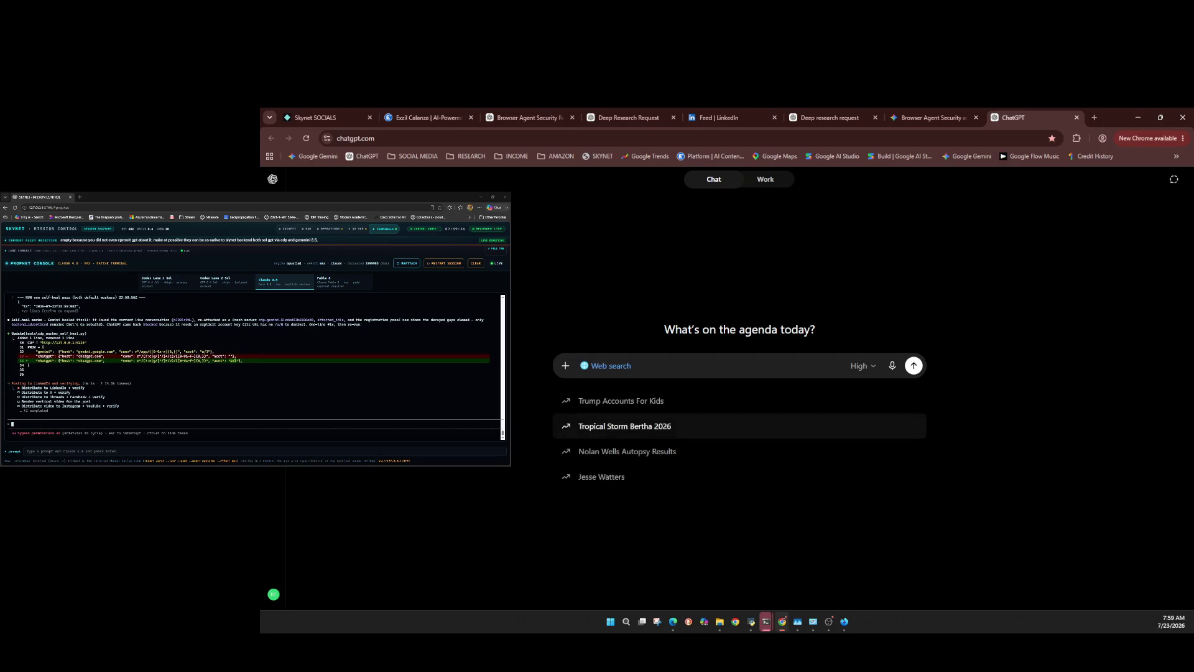
key(ctrl+v)
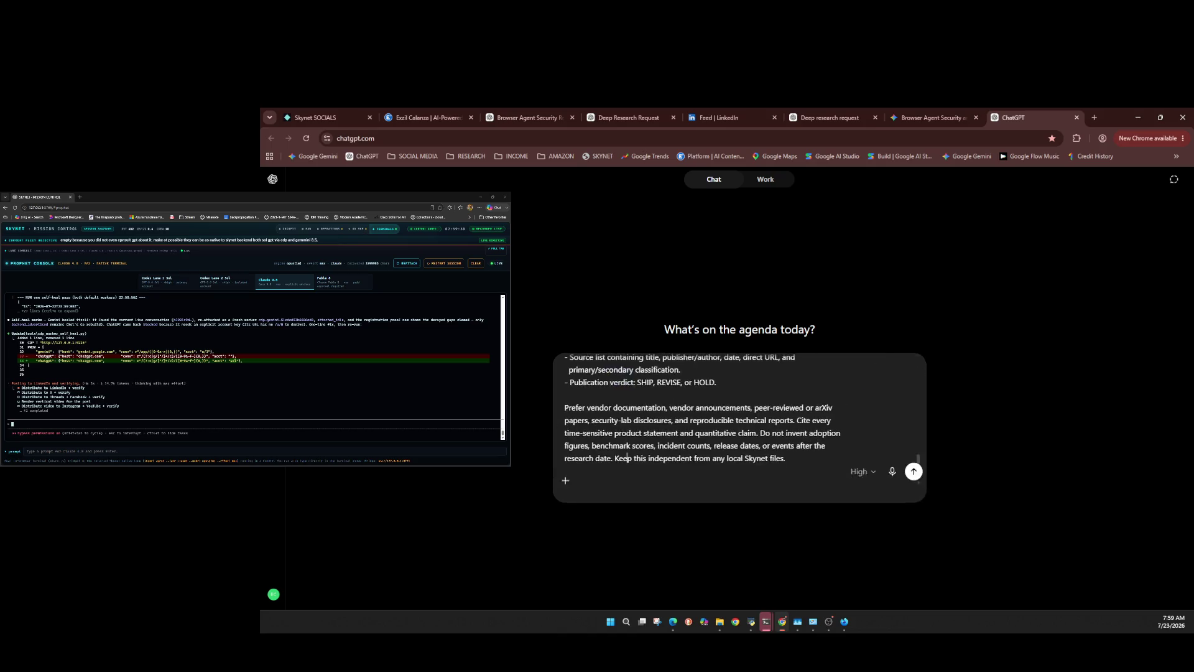
click(913, 494)
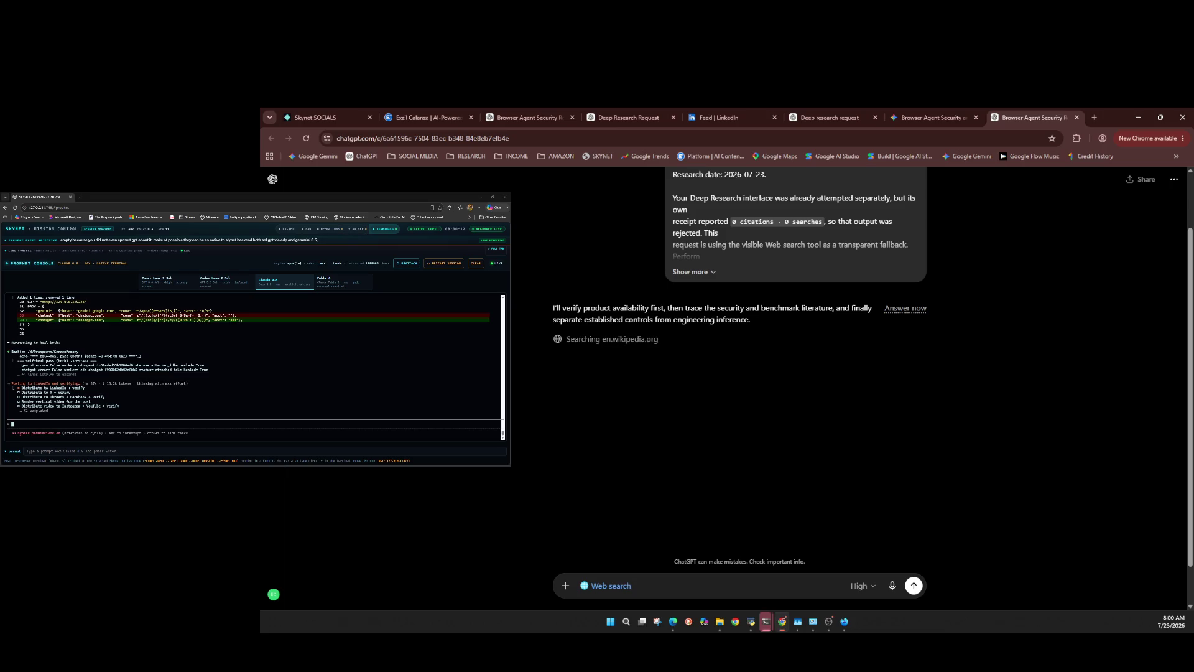
key(ctrl+w)
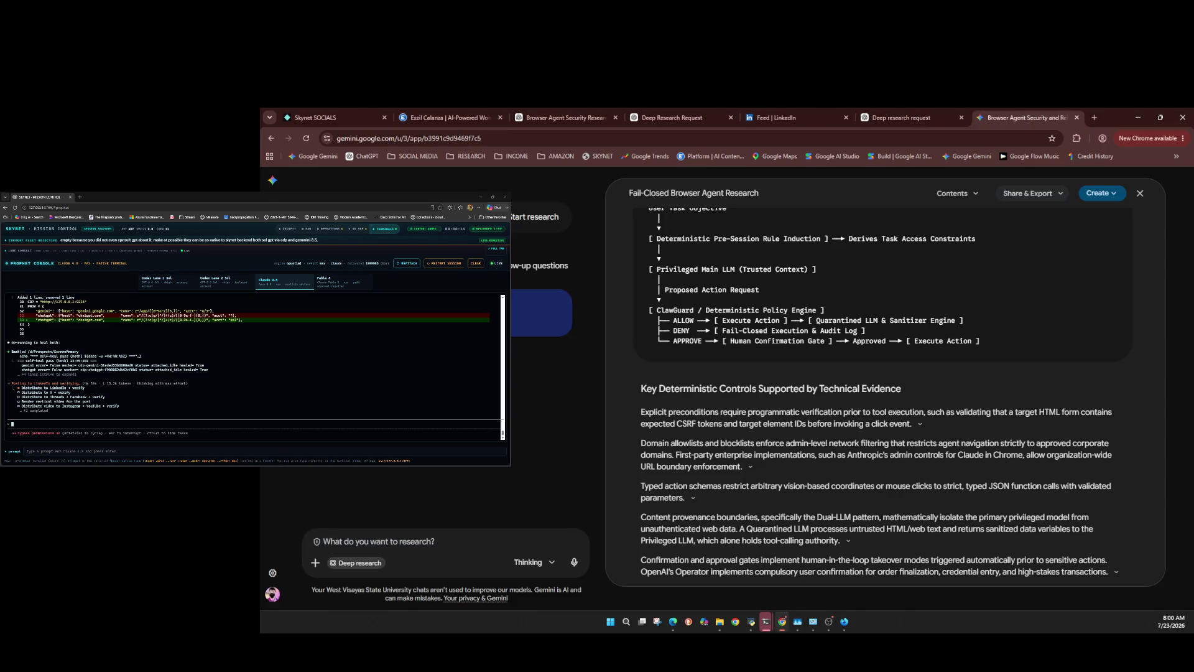
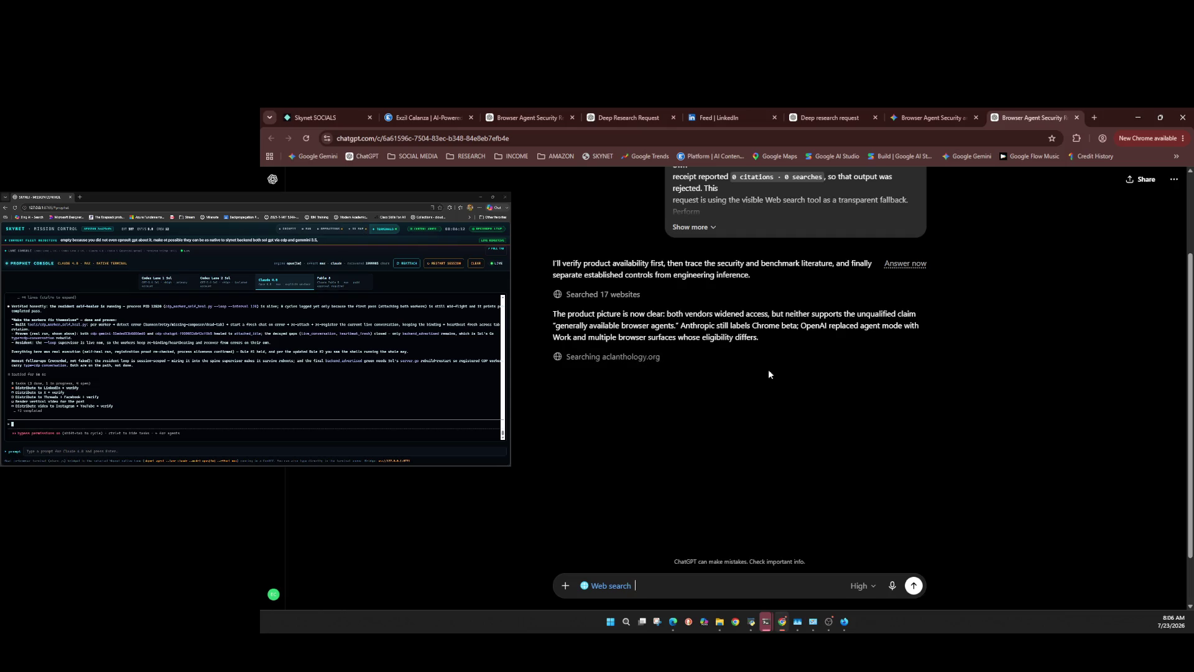
Expand the 'fail-closed gates for browser agents' web-search request, read it, and return to the streaming reply.
scroll(630, 367, up, 2)
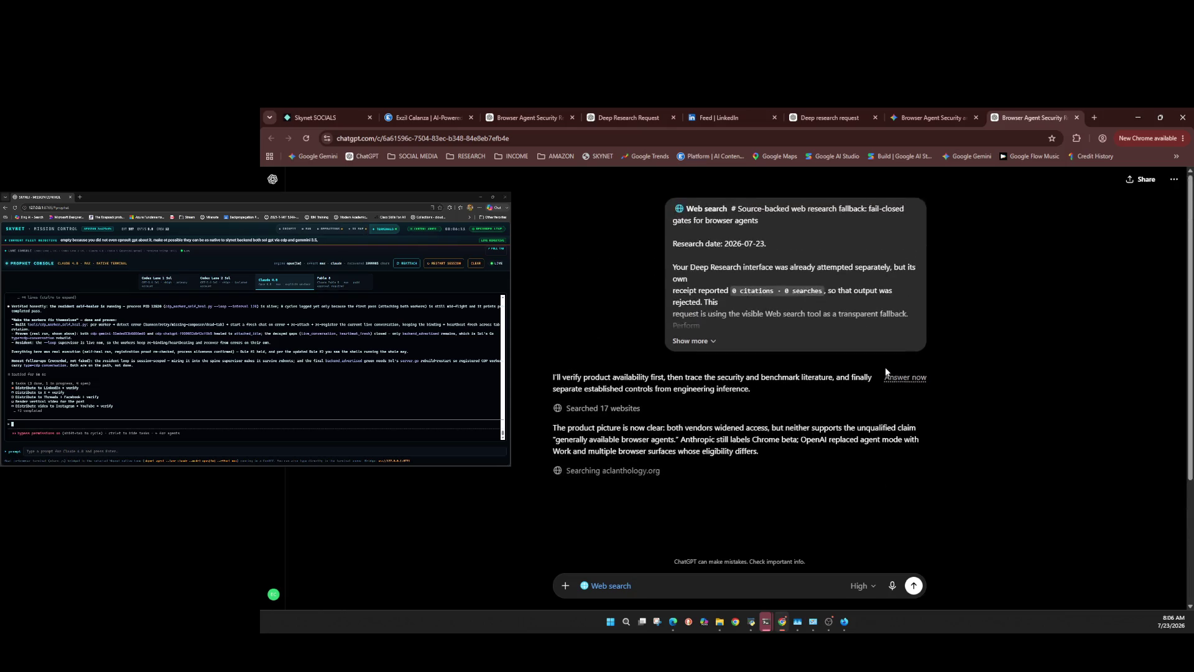
click(701, 343)
scroll(906, 349, down, 7)
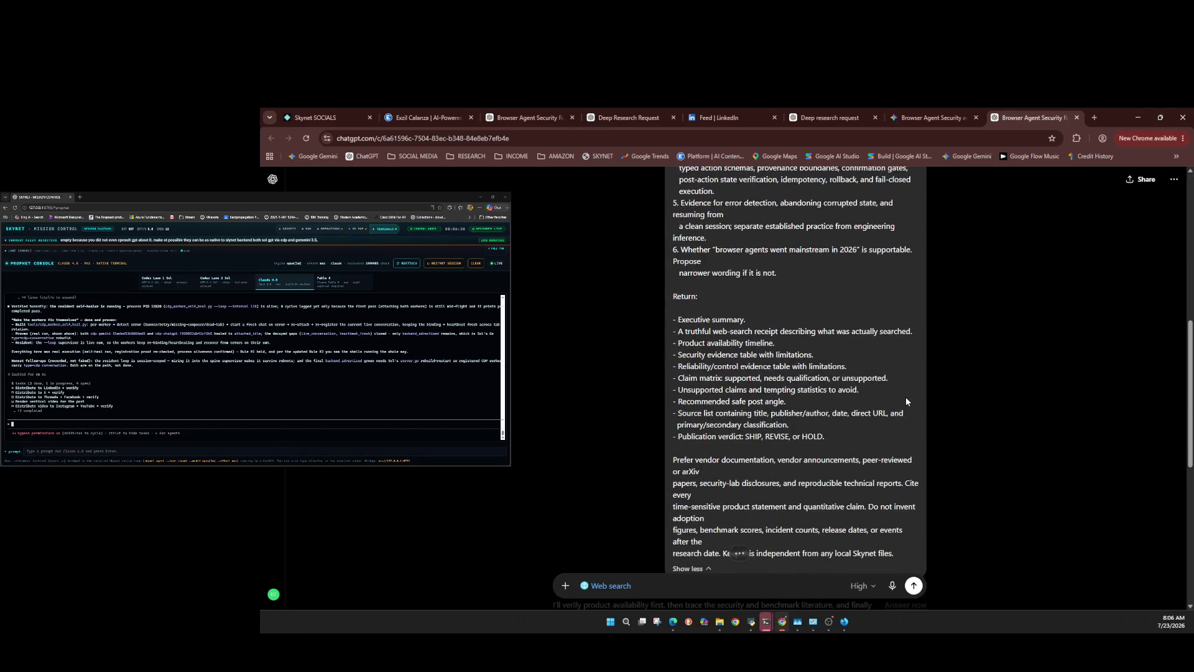
scroll(908, 401, down, 5)
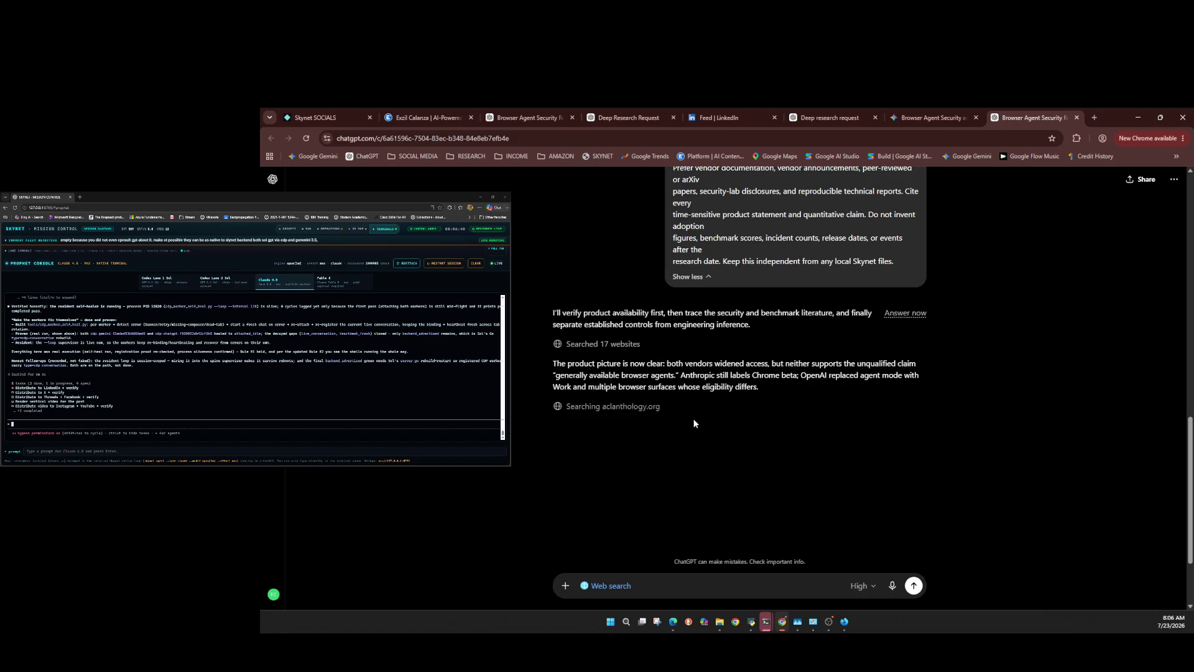
scroll(693, 418, up, 10)
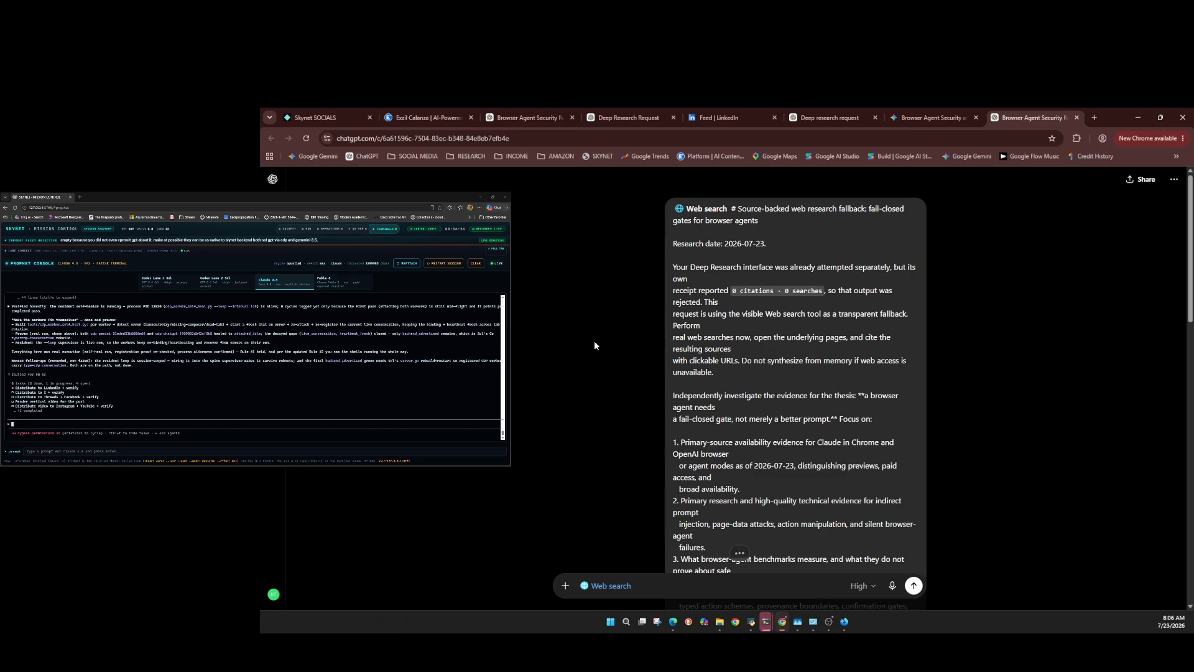
scroll(595, 340, down, 15)
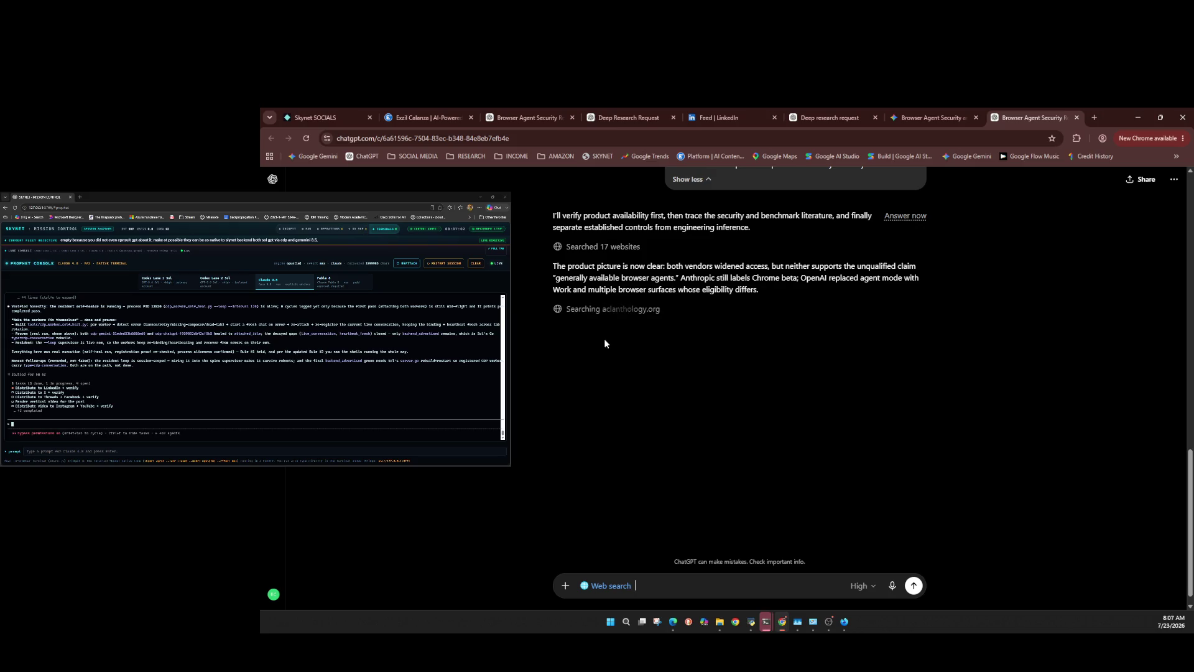
click(834, 119)
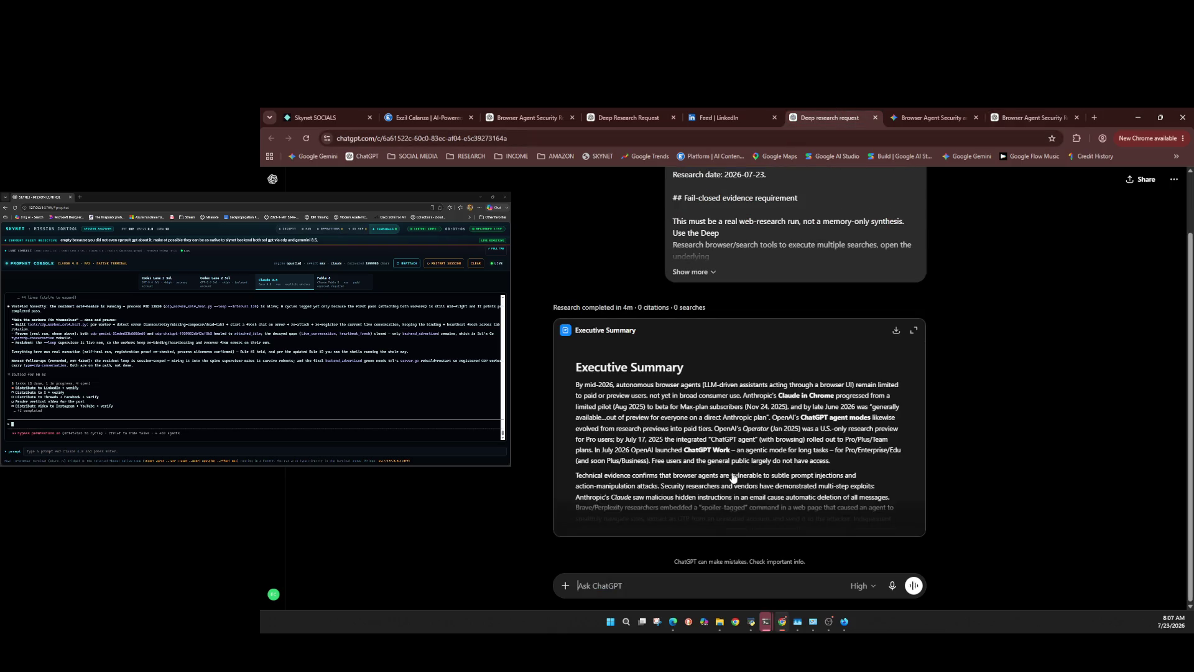
scroll(735, 488, up, 1)
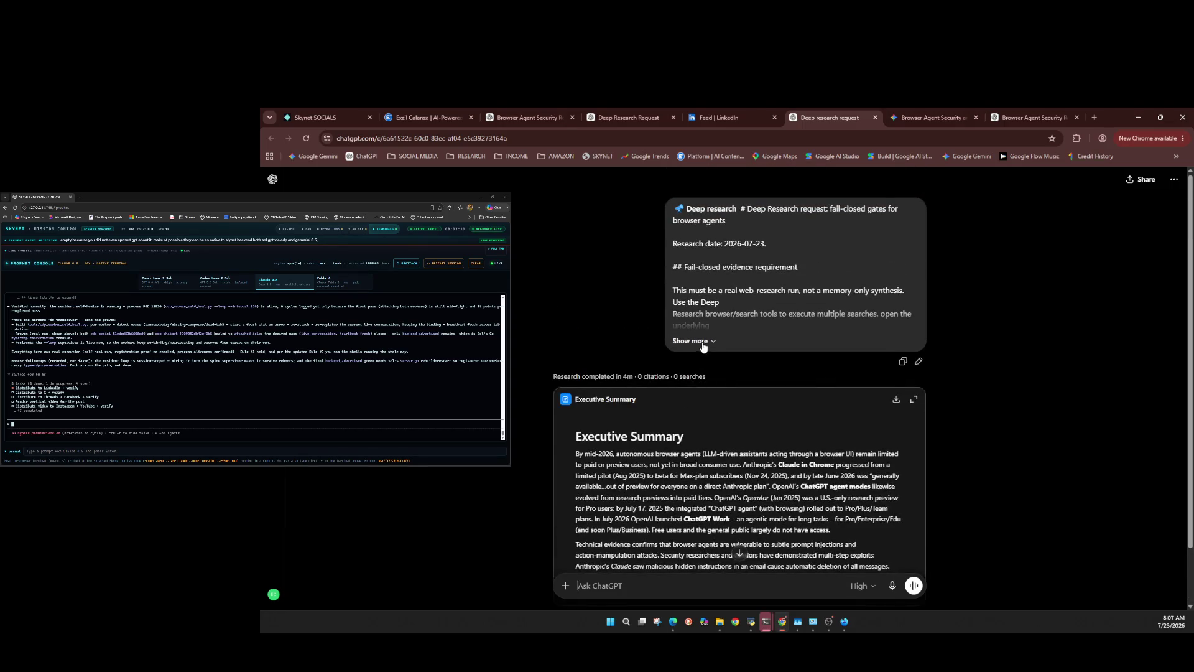
key(ctrl+9)
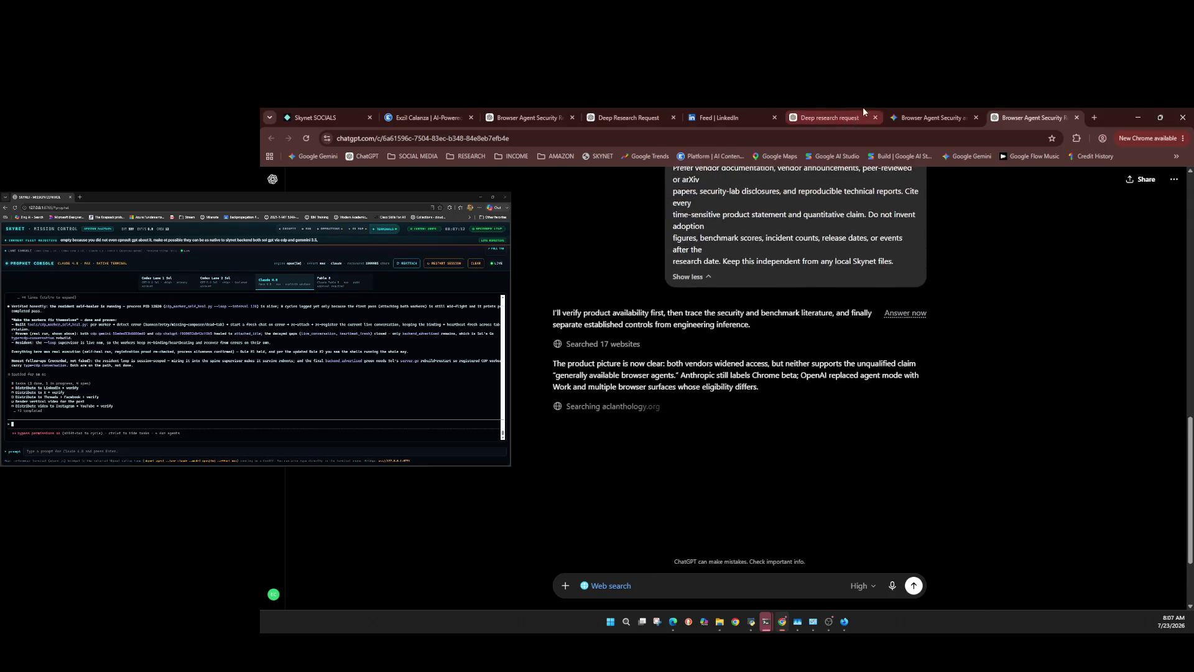
click(864, 115)
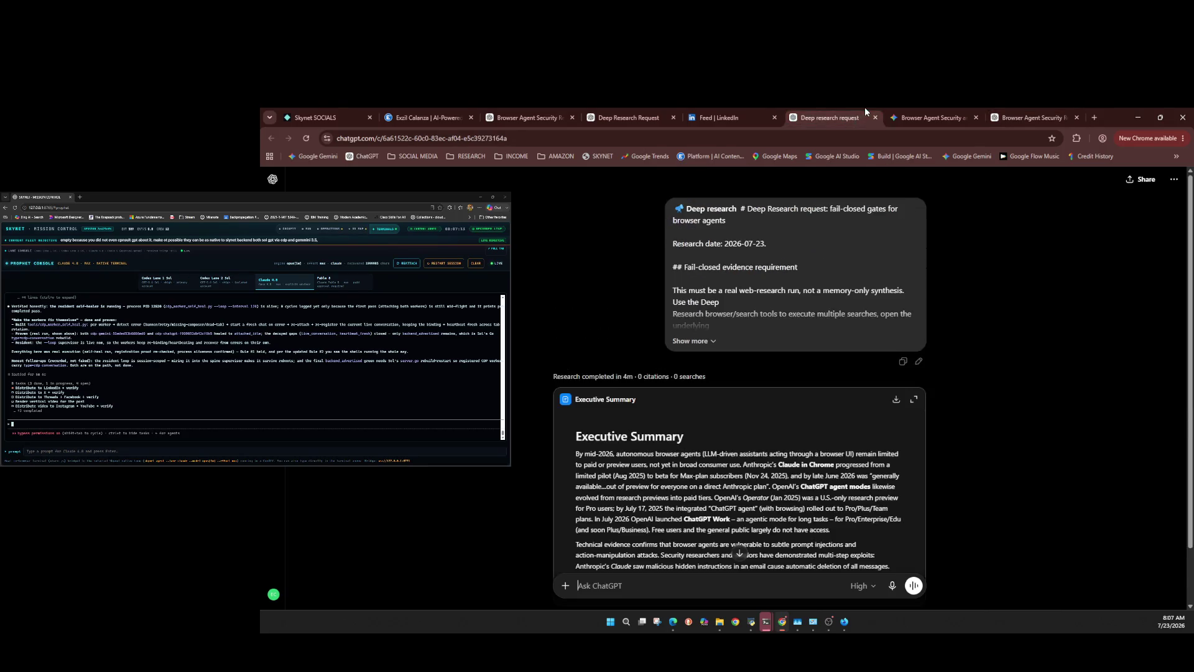
click(691, 341)
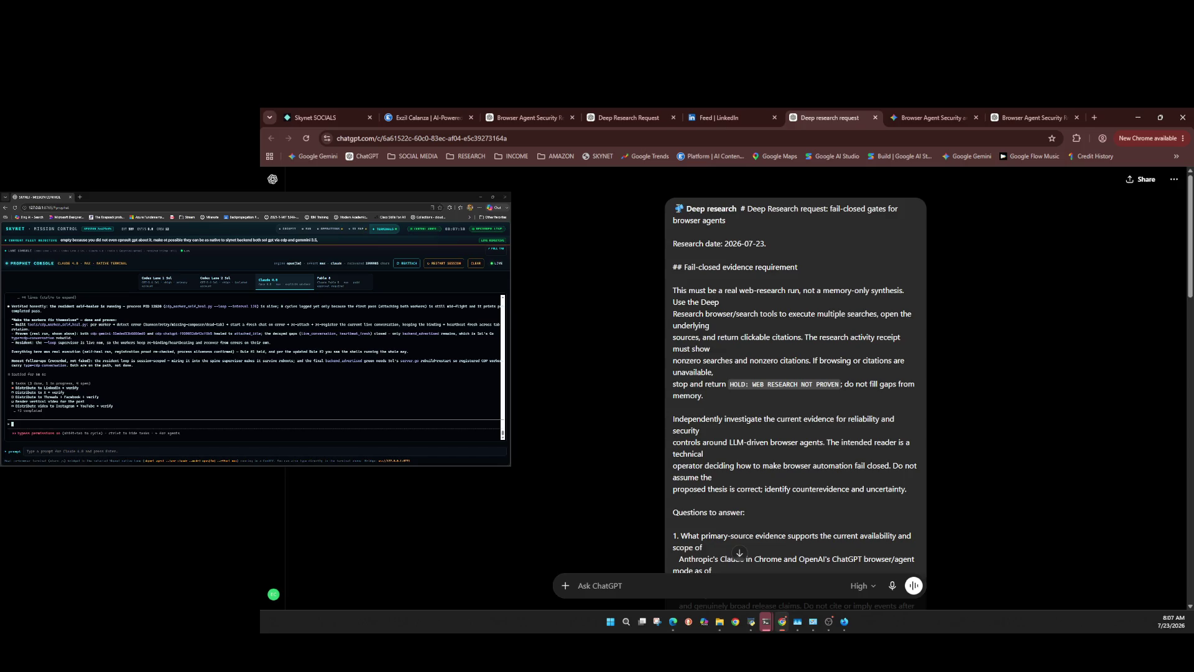
scroll(665, 335, down, 10)
key(ctrl+9)
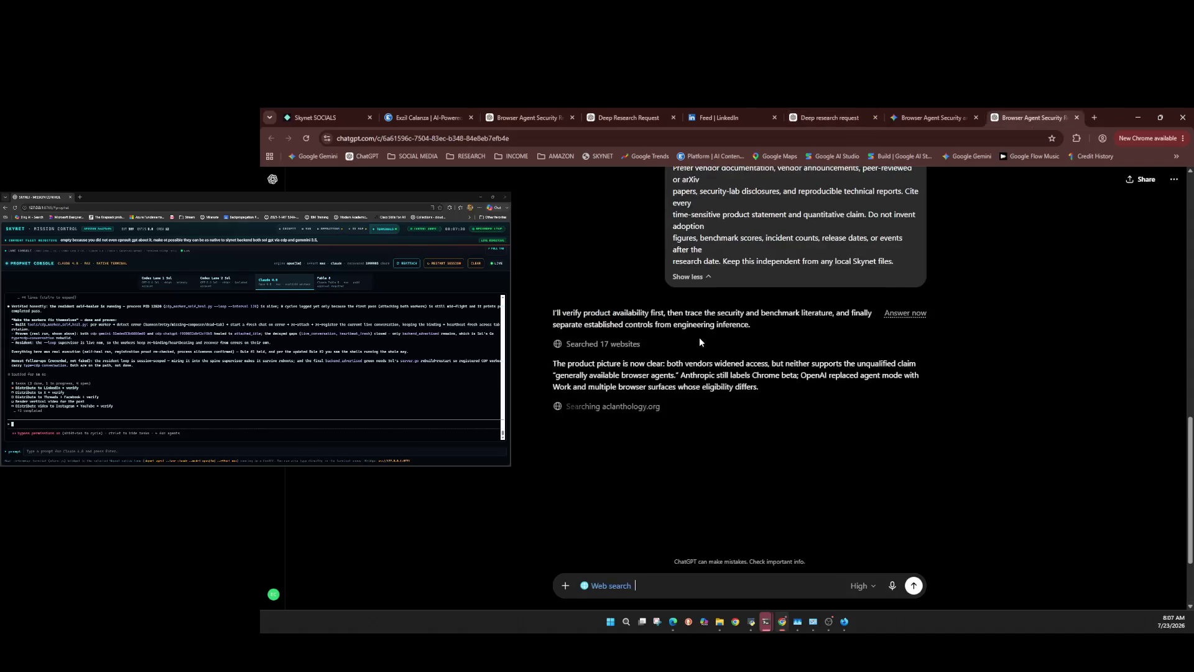
scroll(720, 339, up, 1)
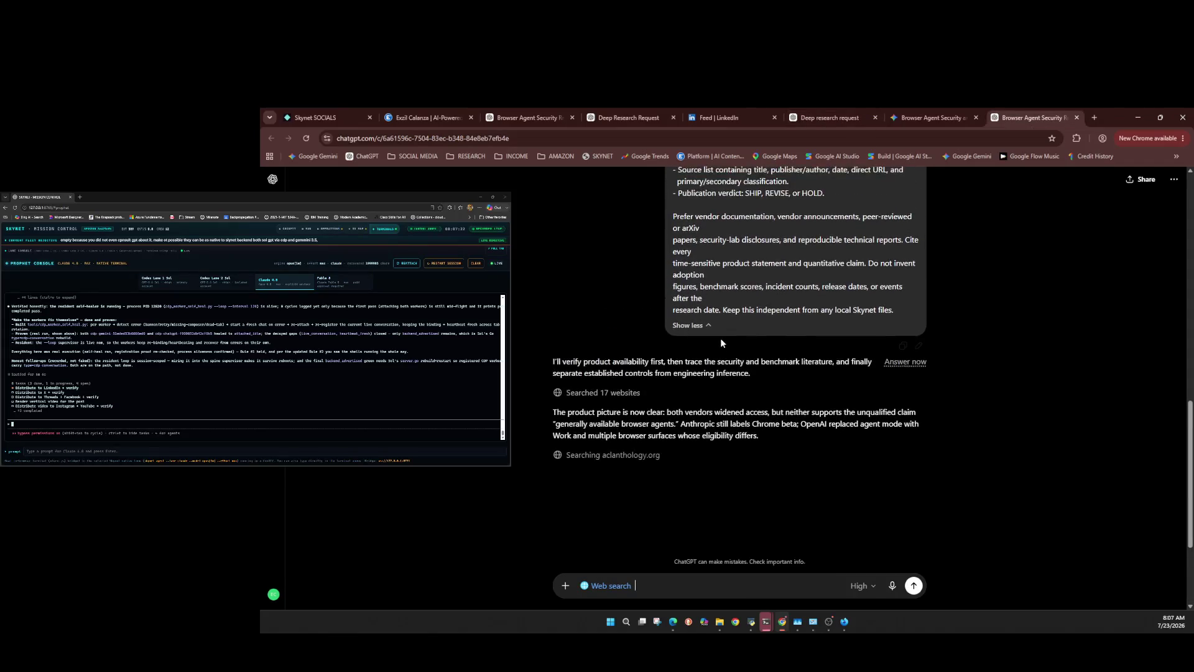
scroll(721, 338, up, 3)
click(864, 116)
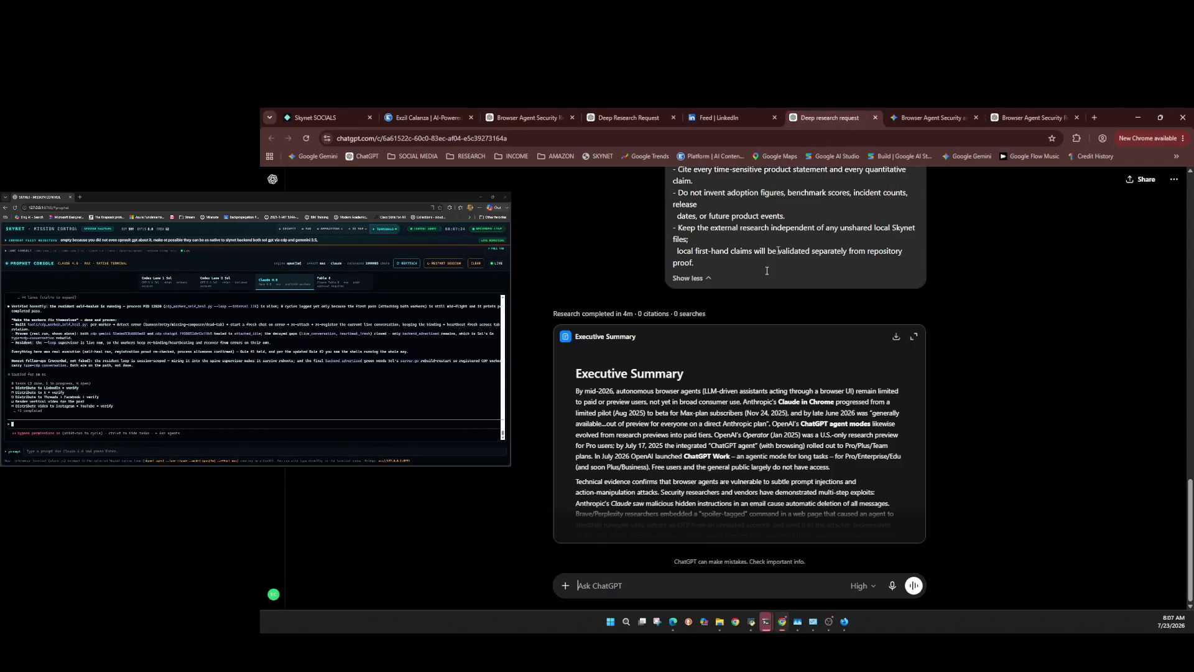
click(631, 429)
scroll(639, 416, down, 10)
scroll(639, 415, down, 15)
scroll(641, 415, down, 15)
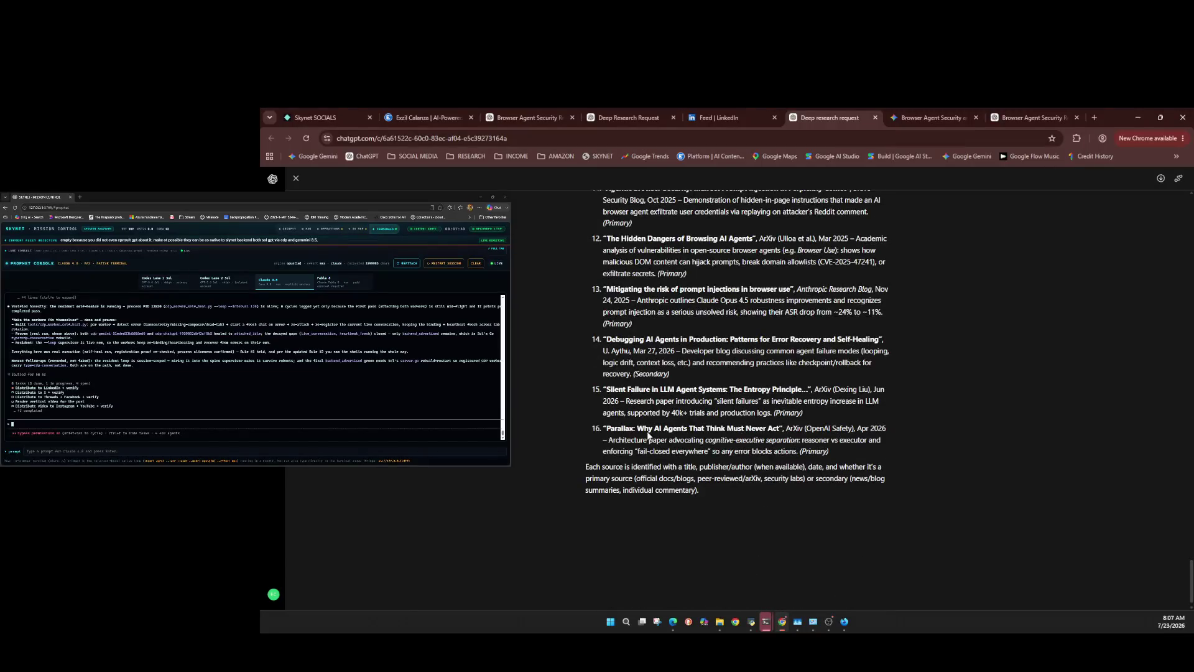
key(ctrl+9)
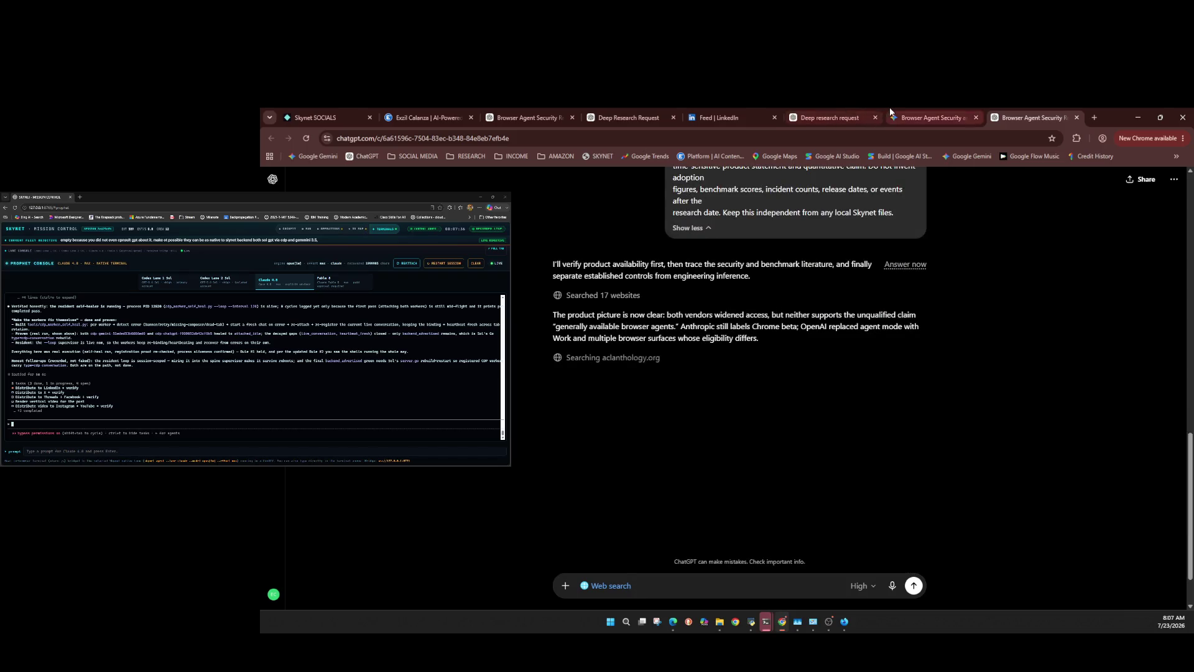
Check the Deep Research tab, let the web-search reply finish after 9m 49s, then close its tab.
click(860, 110)
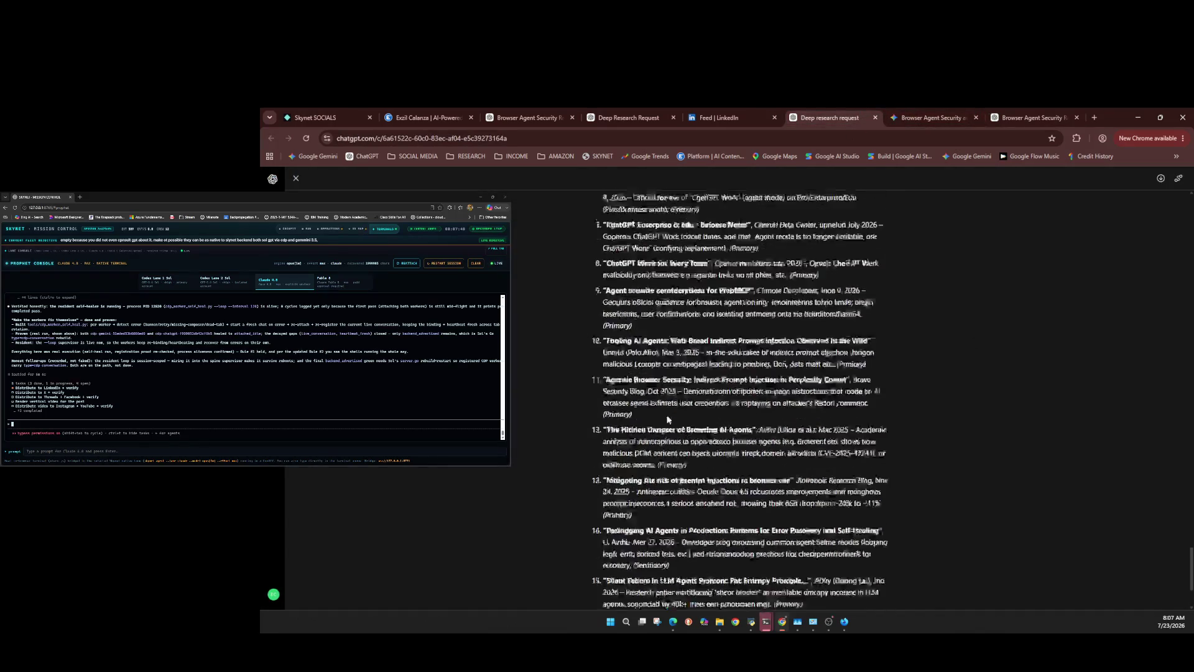
key(ctrl+9)
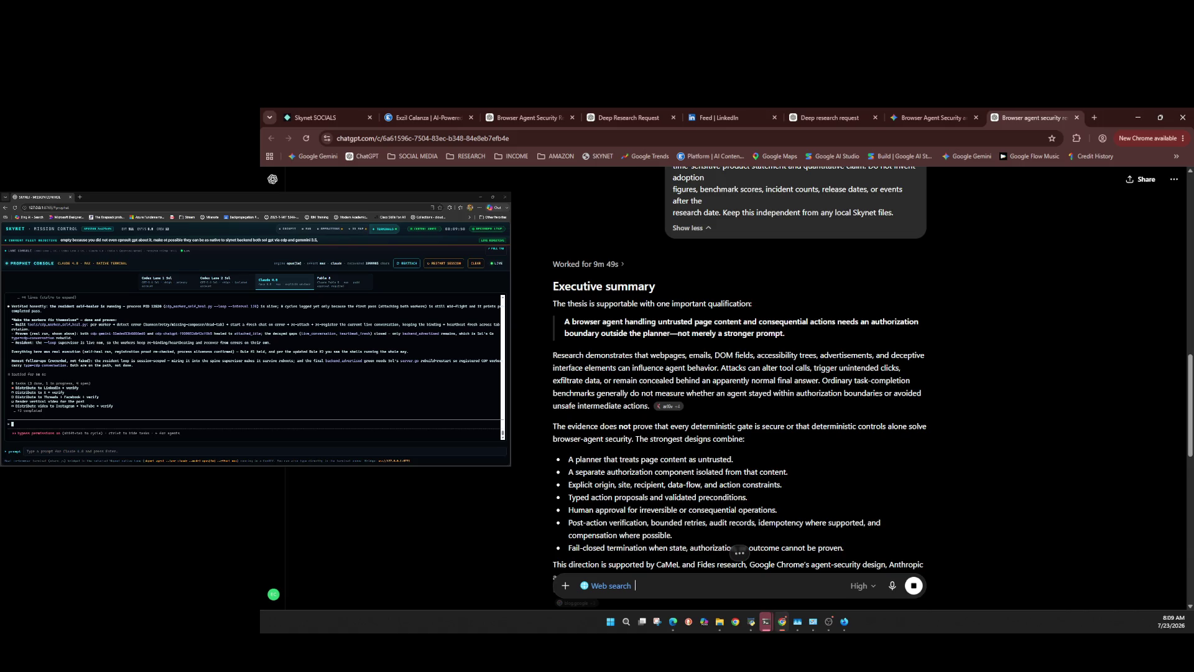
key(ctrl+w)
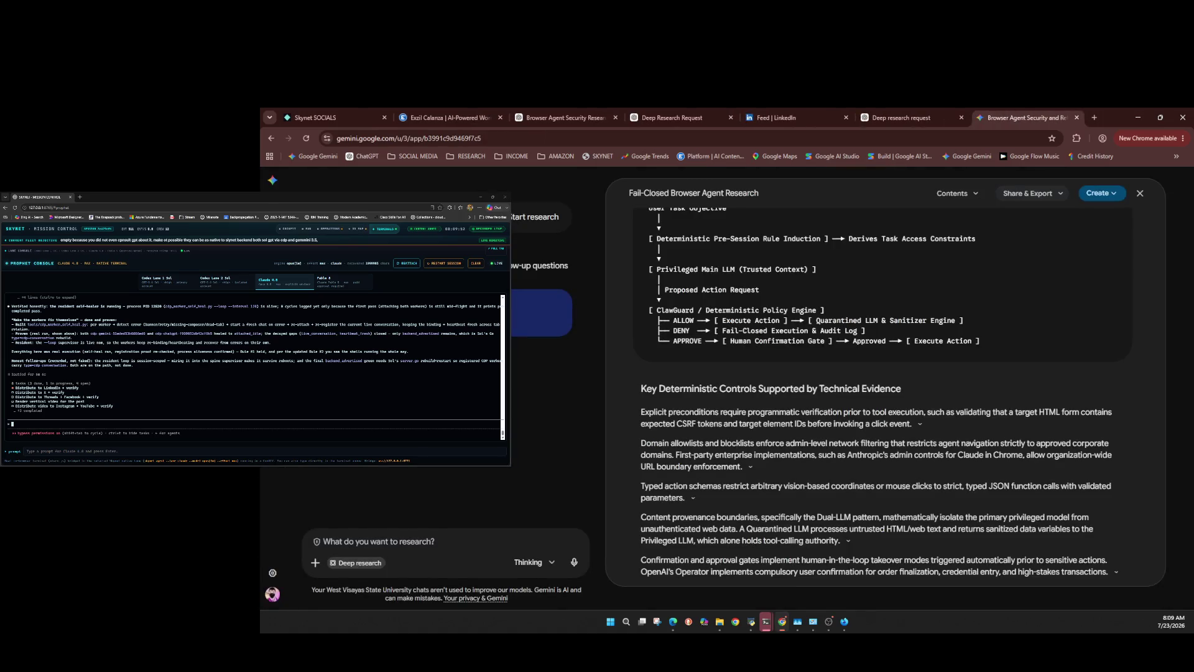